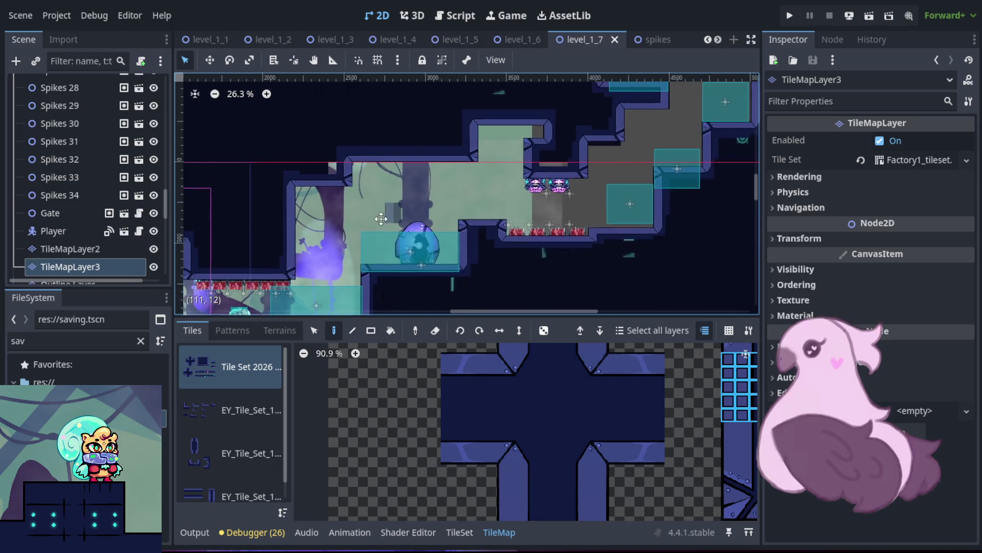
- Bucket-fill the empty outer area around the level with the dark solid wall tile on TileMapLayer3
{"action": "mouse_move", "coordinate": [322, 124]}
{"action": "left_mouse_down"}
{"action": "mouse_move", "coordinate": [351, 164]}
{"action": "mouse_move", "coordinate": [553, 142]}
{"action": "mouse_move", "coordinate": [734, 101]}
{"action": "mouse_move", "coordinate": [263, 127]}
{"action": "mouse_move", "coordinate": [281, 212]}
{"action": "mouse_move", "coordinate": [248, 307]}
{"action": "mouse_move", "coordinate": [196, 109]}
{"action": "mouse_move", "coordinate": [658, 136]}
{"action": "mouse_move", "coordinate": [389, 189]}
{"action": "mouse_move", "coordinate": [256, 193]}
{"action": "mouse_move", "coordinate": [188, 263]}
{"action": "mouse_move", "coordinate": [255, 280]}
{"action": "mouse_move", "coordinate": [465, 270]}
{"action": "mouse_move", "coordinate": [688, 285]}
{"action": "left_mouse_up"}
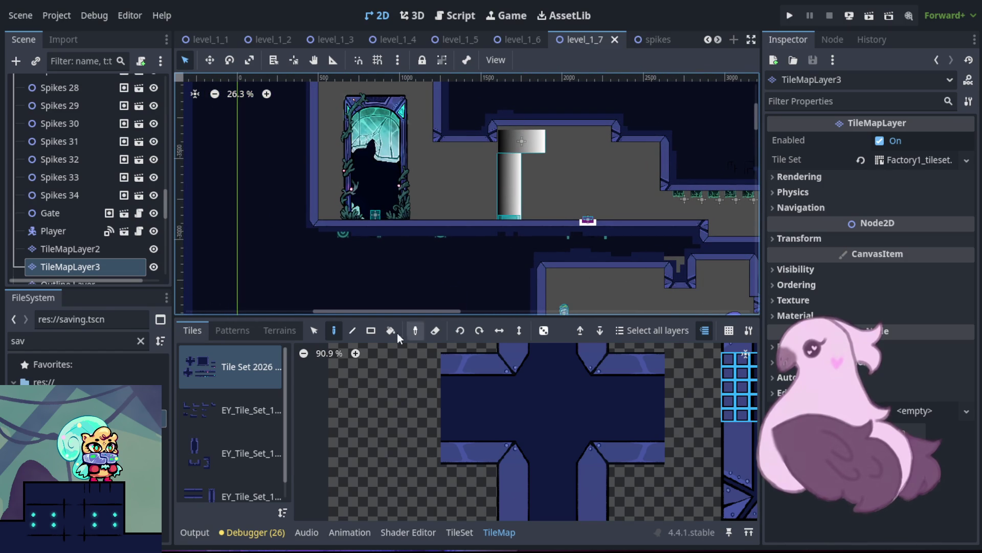
{"action": "scroll", "coordinate": [505, 389], "scroll_direction": "down", "scroll_amount": 4}
{"action": "left_click", "coordinate": [538, 402]}
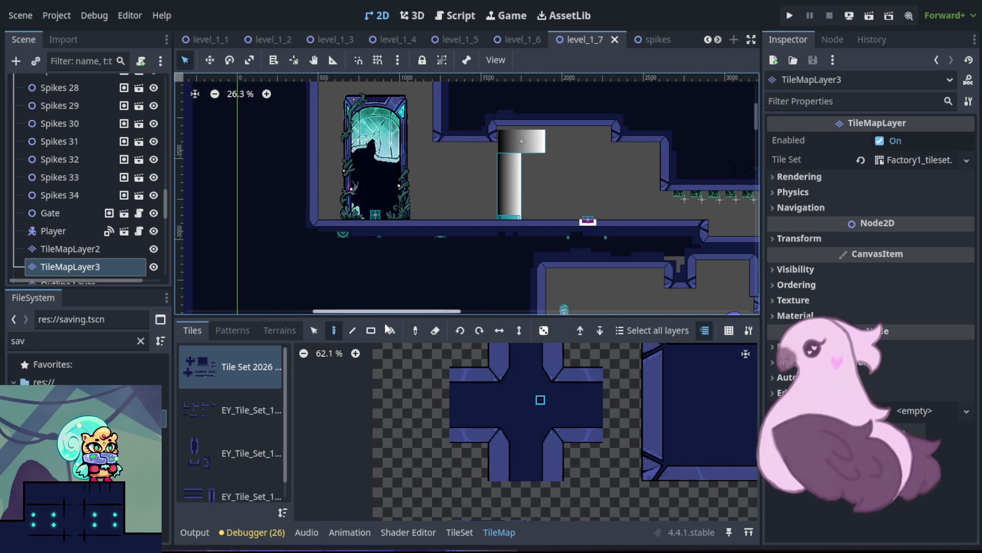
{"action": "left_click", "coordinate": [391, 330]}
{"action": "scroll", "coordinate": [368, 200], "scroll_direction": "down", "scroll_amount": 4}
{"action": "scroll", "coordinate": [367, 198], "scroll_direction": "down", "scroll_amount": 4}
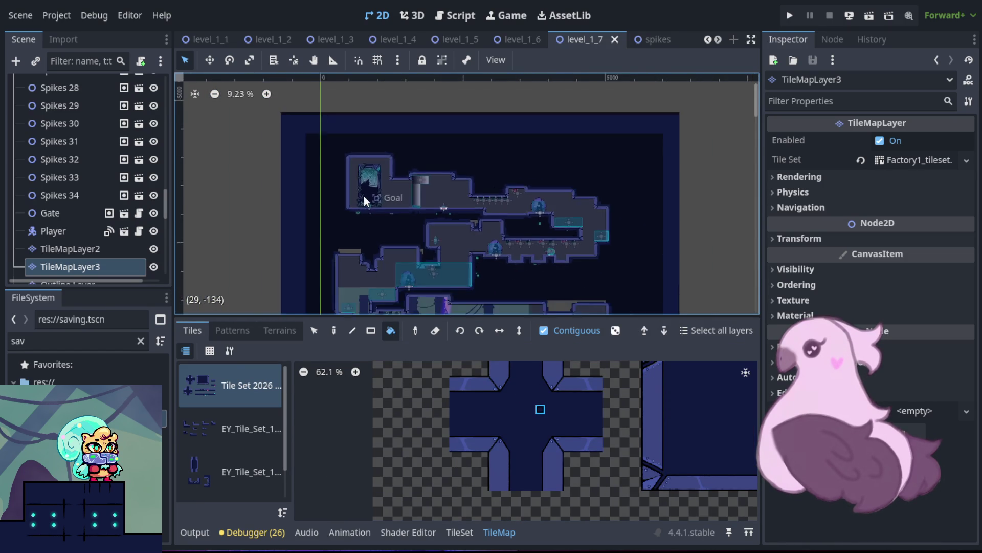
{"action": "left_click", "coordinate": [340, 193]}
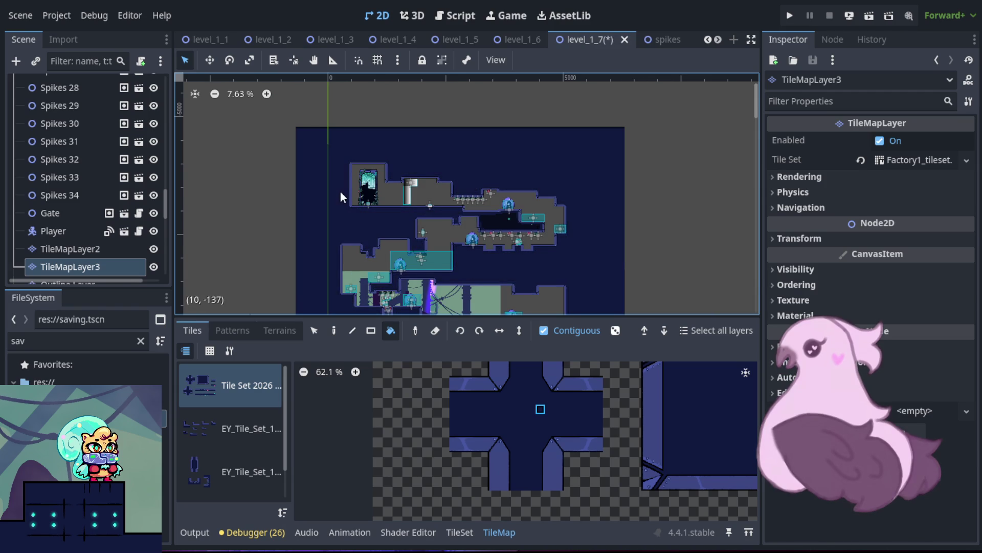
- Zoom and pan down to inspect the wall fill beneath the lower rooms
{"action": "scroll", "coordinate": [467, 229], "scroll_direction": "up", "scroll_amount": 1}
{"action": "scroll", "coordinate": [468, 228], "scroll_direction": "up", "scroll_amount": 5}
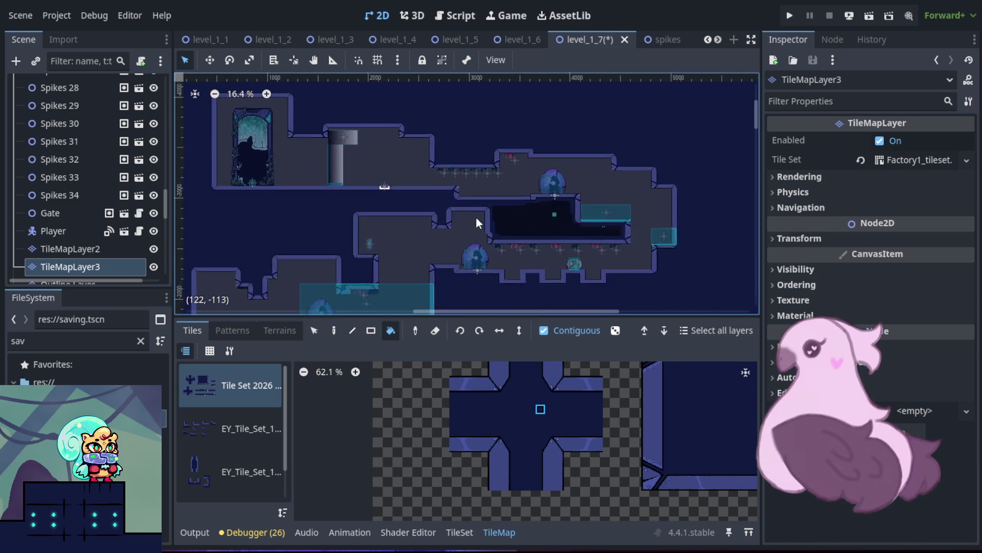
{"action": "scroll", "coordinate": [549, 219], "scroll_direction": "down", "scroll_amount": 2}
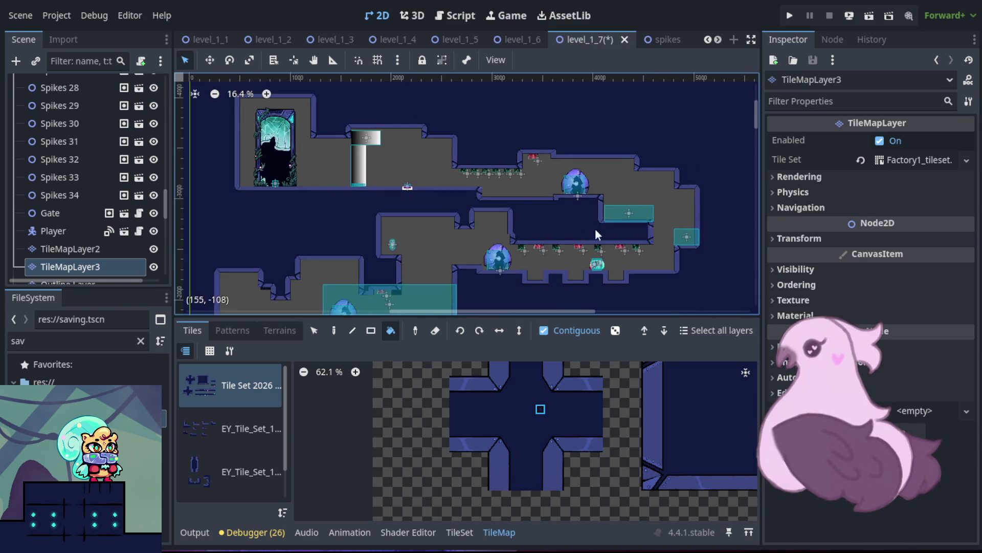
{"action": "left_click_drag", "start_coordinate": [644, 292], "coordinate": [643, 96]}
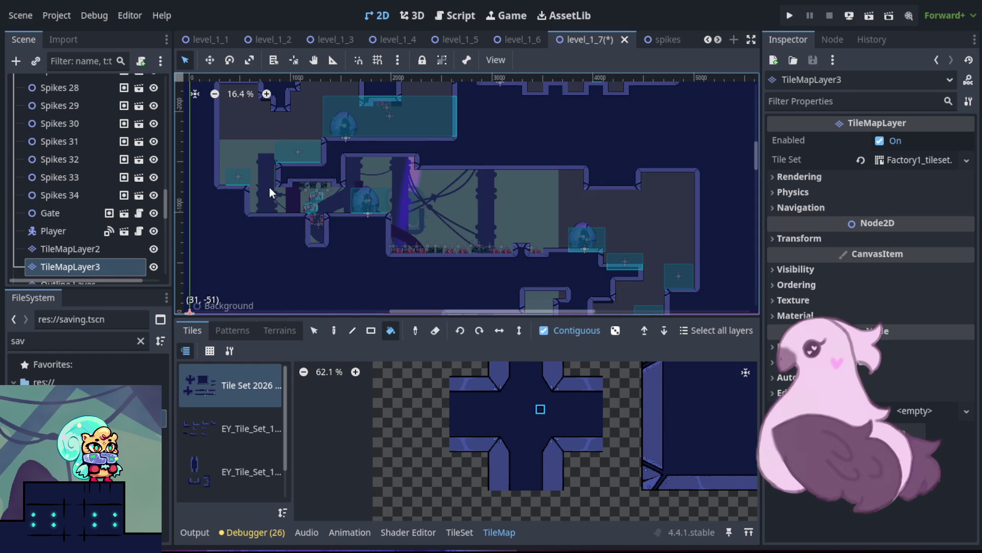
{"action": "left_click_drag", "start_coordinate": [481, 236], "coordinate": [498, 89]}
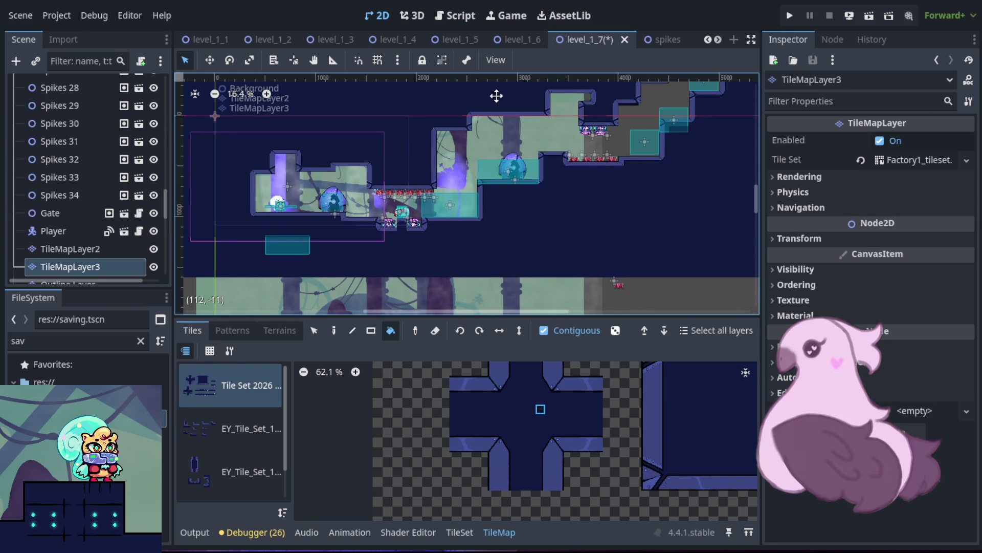
{"action": "scroll", "coordinate": [453, 180], "scroll_direction": "up", "scroll_amount": 4}
{"action": "scroll", "coordinate": [557, 180], "scroll_direction": "up", "scroll_amount": 5}
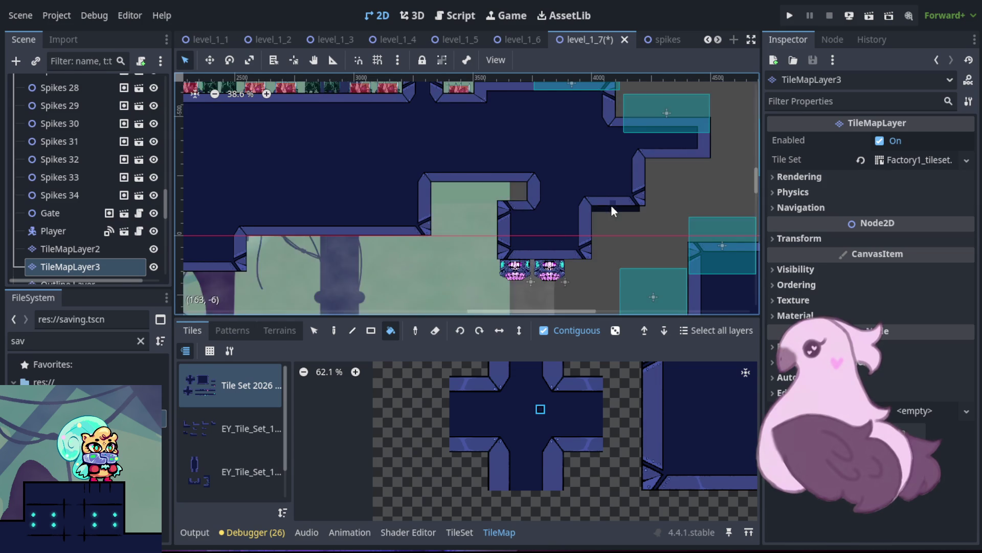
- Check the spike area and the level's left side, then switch back to the Paint tool
{"action": "mouse_move", "coordinate": [707, 192]}
{"action": "left_mouse_down"}
{"action": "mouse_move", "coordinate": [449, 195]}
{"action": "mouse_move", "coordinate": [413, 182]}
{"action": "mouse_move", "coordinate": [496, 309]}
{"action": "mouse_move", "coordinate": [646, 144]}
{"action": "mouse_move", "coordinate": [759, 156]}
{"action": "mouse_move", "coordinate": [732, 193]}
{"action": "mouse_move", "coordinate": [575, 301]}
{"action": "mouse_move", "coordinate": [599, 95]}
{"action": "mouse_move", "coordinate": [654, 184]}
{"action": "mouse_move", "coordinate": [688, 190]}
{"action": "left_mouse_up"}
{"action": "mouse_move", "coordinate": [194, 235]}
{"action": "left_mouse_down"}
{"action": "mouse_move", "coordinate": [493, 254]}
{"action": "mouse_move", "coordinate": [708, 254]}
{"action": "mouse_move", "coordinate": [246, 281]}
{"action": "mouse_move", "coordinate": [298, 217]}
{"action": "mouse_move", "coordinate": [235, 198]}
{"action": "mouse_move", "coordinate": [202, 302]}
{"action": "mouse_move", "coordinate": [409, 256]}
{"action": "mouse_move", "coordinate": [700, 213]}
{"action": "mouse_move", "coordinate": [682, 180]}
{"action": "mouse_move", "coordinate": [577, 105]}
{"action": "mouse_move", "coordinate": [529, 283]}
{"action": "mouse_move", "coordinate": [510, 252]}
{"action": "left_mouse_up"}
{"action": "scroll", "coordinate": [510, 252], "scroll_direction": "down", "scroll_amount": 3}
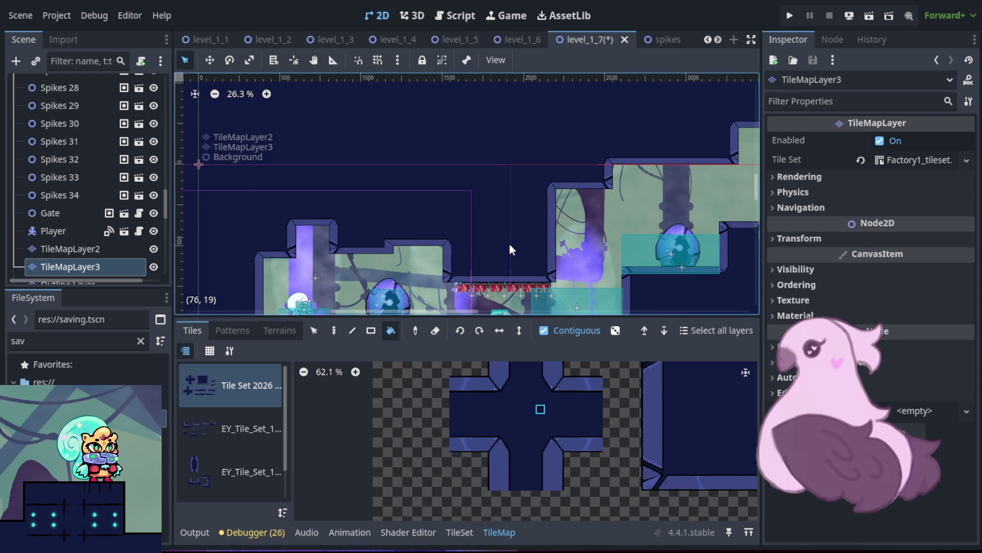
{"action": "scroll", "coordinate": [491, 209], "scroll_direction": "down", "scroll_amount": 4}
{"action": "scroll", "coordinate": [481, 215], "scroll_direction": "up", "scroll_amount": 4}
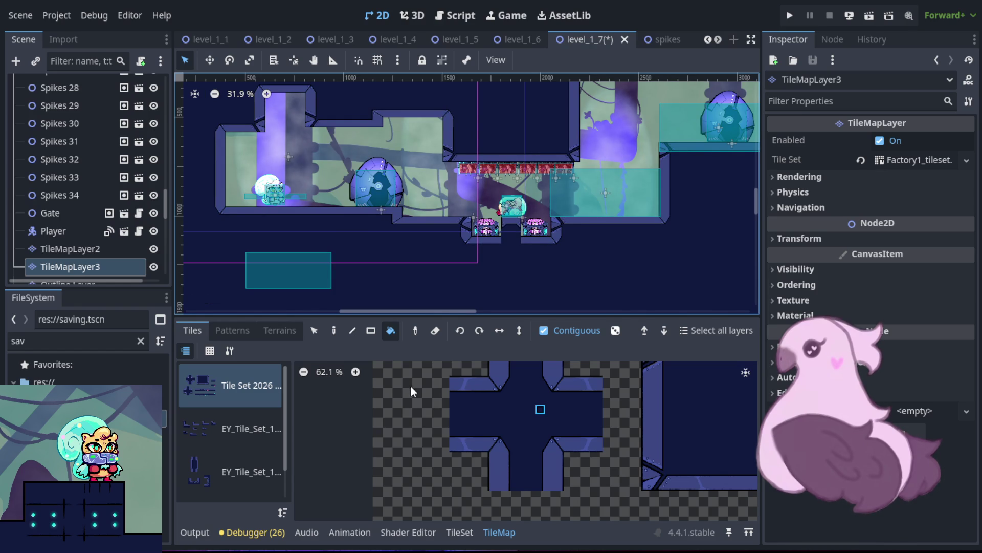
{"action": "left_click", "coordinate": [334, 332]}
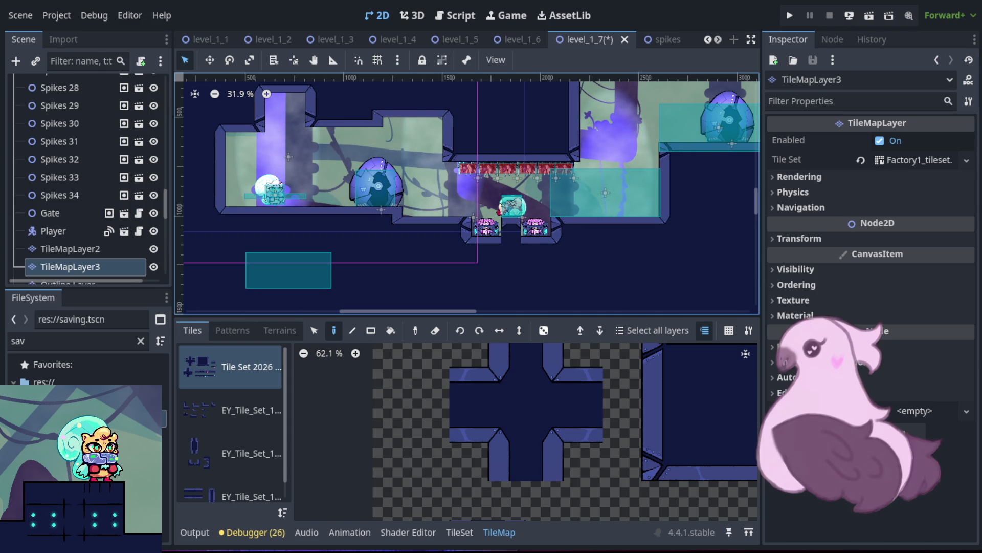
{"action": "scroll", "coordinate": [520, 163], "scroll_direction": "down", "scroll_amount": 5}
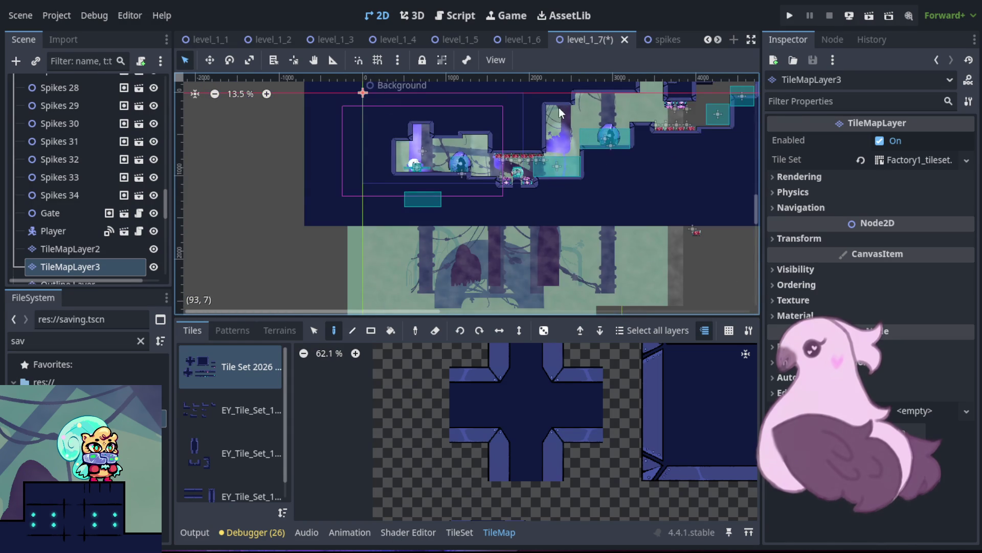
{"action": "mouse_move", "coordinate": [570, 108]}
{"action": "left_mouse_down"}
{"action": "mouse_move", "coordinate": [503, 230]}
{"action": "mouse_move", "coordinate": [587, 150]}
{"action": "mouse_move", "coordinate": [515, 114]}
{"action": "mouse_move", "coordinate": [505, 211]}
{"action": "mouse_move", "coordinate": [494, 206]}
{"action": "mouse_move", "coordinate": [490, 229]}
{"action": "left_mouse_up"}
{"action": "scroll", "coordinate": [514, 188], "scroll_direction": "up", "scroll_amount": 5}
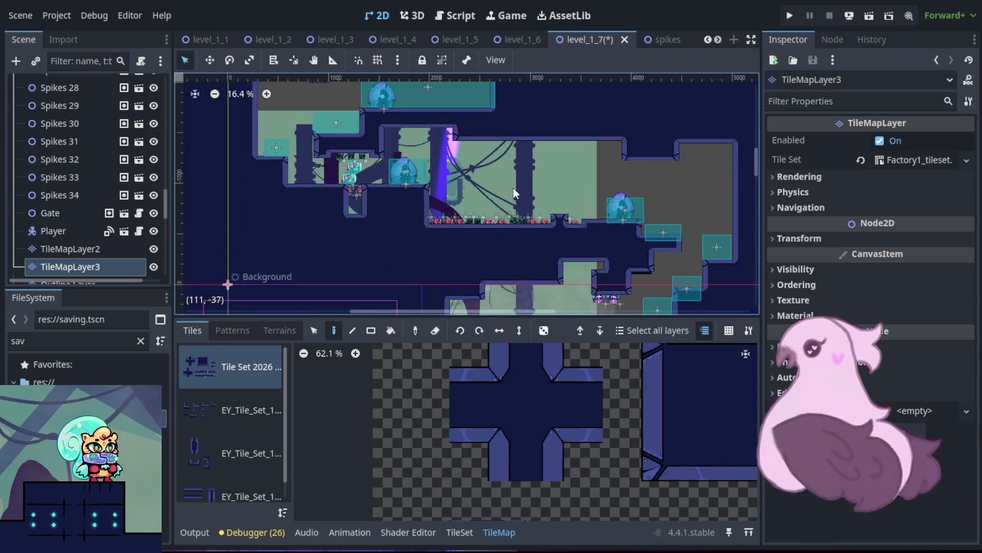
{"action": "scroll", "coordinate": [508, 192], "scroll_direction": "up", "scroll_amount": 4}
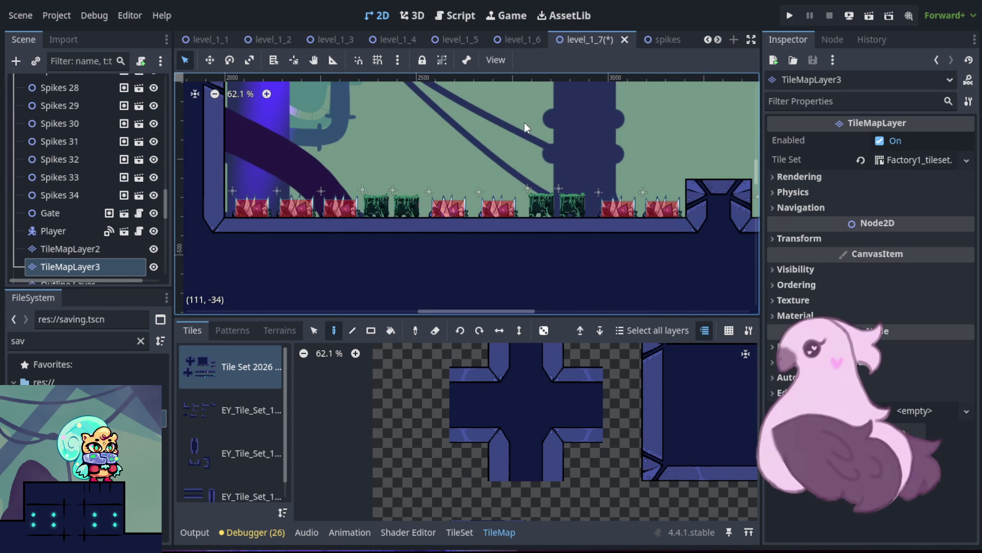
{"action": "mouse_move", "coordinate": [465, 272]}
{"action": "left_mouse_down"}
{"action": "mouse_move", "coordinate": [588, 169]}
{"action": "mouse_move", "coordinate": [597, 141]}
{"action": "mouse_move", "coordinate": [760, 151]}
{"action": "mouse_move", "coordinate": [190, 153]}
{"action": "left_mouse_up"}
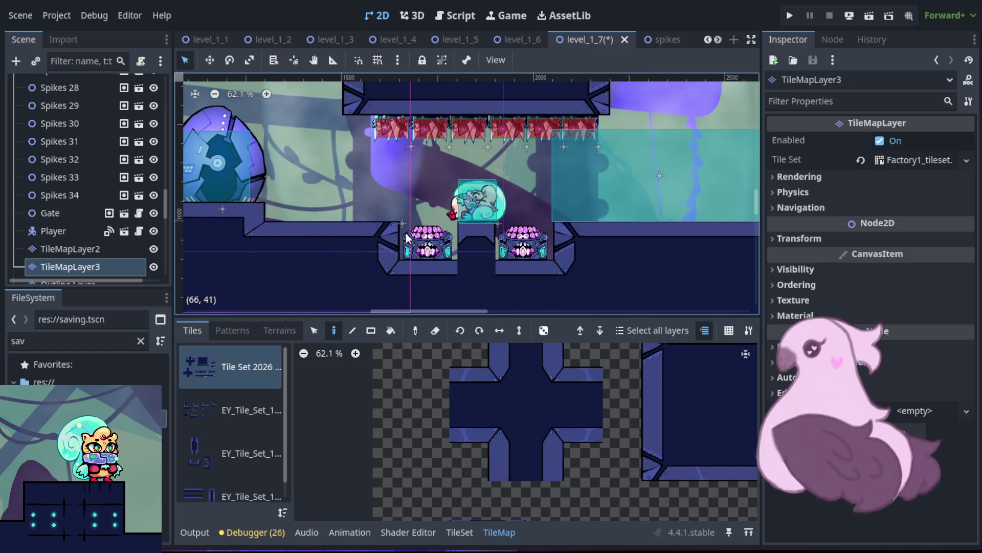
- Duplicate NewGrill1 with Ctrl+D and place the copy, NewGrill5, in the spiked corridor
{"action": "left_click", "coordinate": [69, 182]}
{"action": "left_click", "coordinate": [448, 248]}
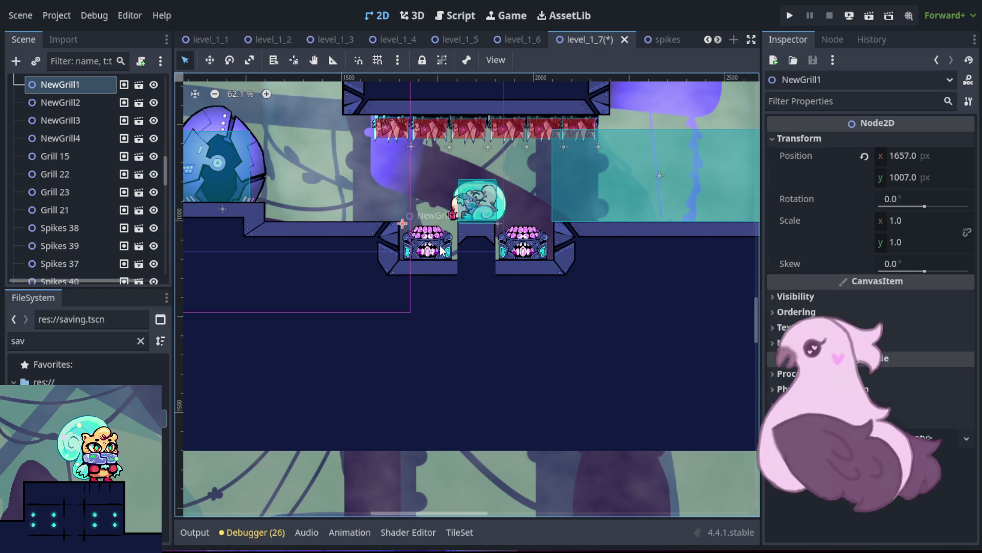
{"action": "key", "text": "ctrl+d"}
{"action": "mouse_move", "coordinate": [441, 251]}
{"action": "left_mouse_down"}
{"action": "mouse_move", "coordinate": [439, 184]}
{"action": "mouse_move", "coordinate": [509, 37]}
{"action": "mouse_move", "coordinate": [470, 336]}
{"action": "mouse_move", "coordinate": [423, 195]}
{"action": "mouse_move", "coordinate": [423, 265]}
{"action": "mouse_move", "coordinate": [582, 277]}
{"action": "left_mouse_up"}
{"action": "scroll", "coordinate": [423, 195], "scroll_direction": "down", "scroll_amount": 5}
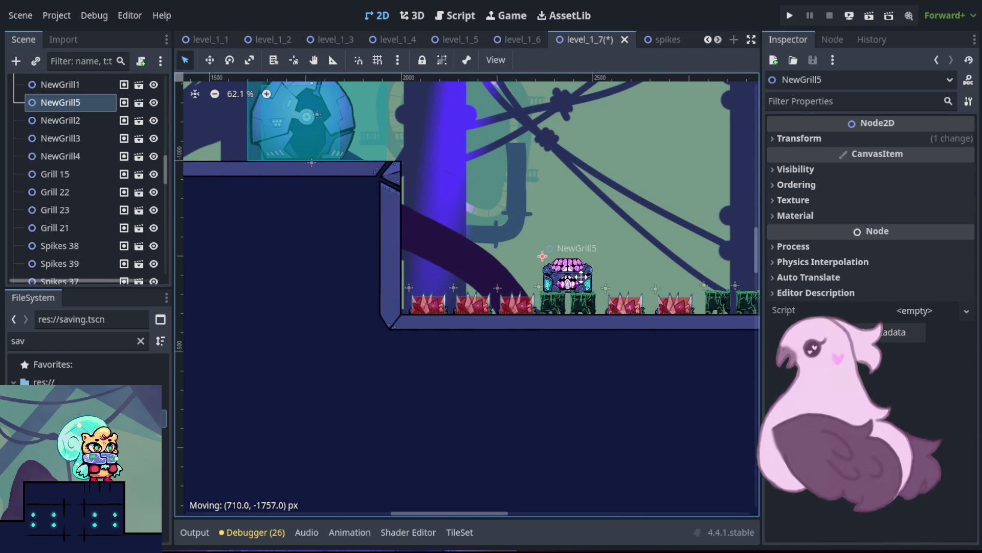
{"action": "mouse_move", "coordinate": [621, 246]}
{"action": "left_mouse_down"}
{"action": "mouse_move", "coordinate": [410, 184]}
{"action": "mouse_move", "coordinate": [367, 159]}
{"action": "left_mouse_up"}
- Duplicate NewGrill5 into NewGrill6 and move it further right
{"action": "key", "text": "ctrl+d"}
{"action": "mouse_move", "coordinate": [325, 198]}
{"action": "left_mouse_down"}
{"action": "mouse_move", "coordinate": [501, 185]}
{"action": "mouse_move", "coordinate": [482, 181]}
{"action": "left_mouse_up"}
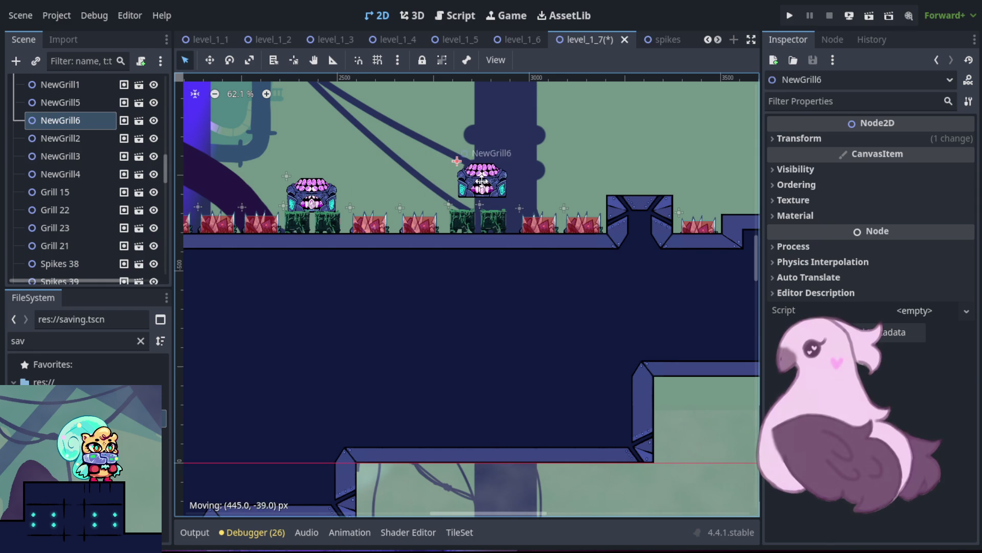
{"action": "left_click", "coordinate": [483, 219]}
{"action": "left_click", "coordinate": [457, 222], "text": "shift"}
{"action": "left_click", "coordinate": [306, 225], "text": "shift"}
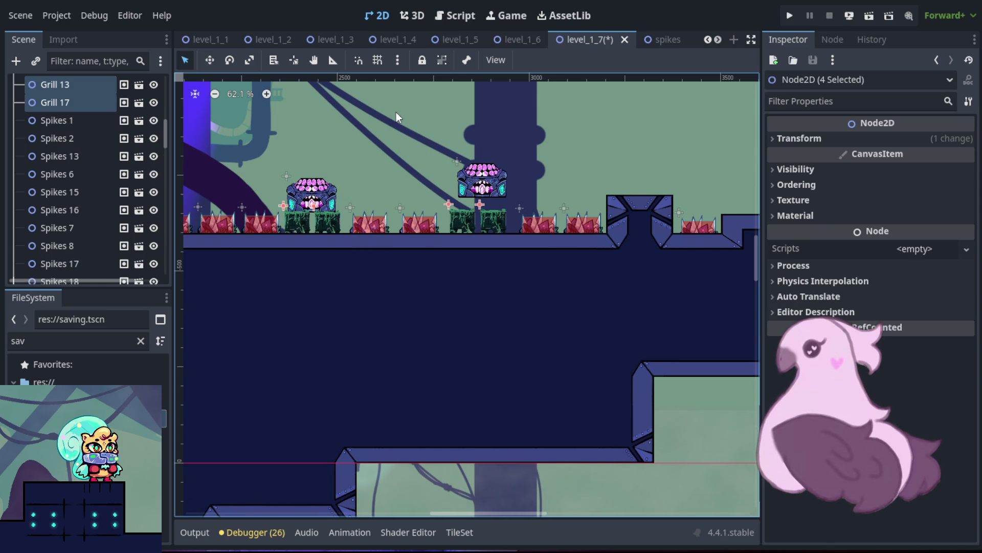
{"action": "left_click", "coordinate": [569, 303]}
- Lower NewGrill5 so it rests on the corridor floor
{"action": "scroll", "coordinate": [265, 158], "scroll_direction": "up", "scroll_amount": 5}
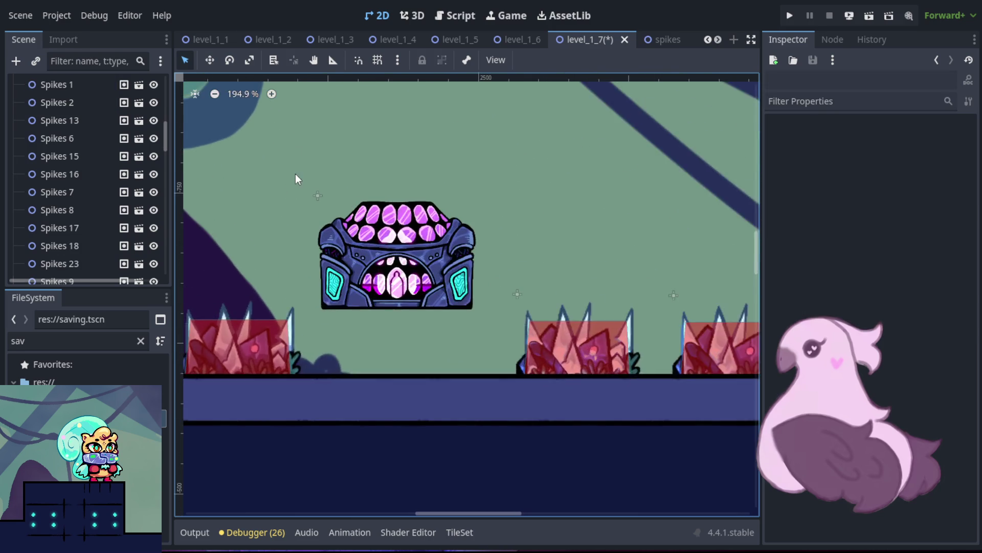
{"action": "scroll", "coordinate": [289, 180], "scroll_direction": "up", "scroll_amount": 2}
{"action": "scroll", "coordinate": [461, 194], "scroll_direction": "left", "scroll_amount": 3}
{"action": "left_click", "coordinate": [594, 282]}
{"action": "left_click_drag", "start_coordinate": [593, 283], "coordinate": [606, 378]}
- Lower NewGrill6 onto the floor between the spike patches
{"action": "scroll", "coordinate": [605, 377], "scroll_direction": "right", "scroll_amount": 10}
{"action": "scroll", "coordinate": [605, 377], "scroll_direction": "down", "scroll_amount": 2}
{"action": "scroll", "coordinate": [597, 227], "scroll_direction": "right", "scroll_amount": 8}
{"action": "scroll", "coordinate": [598, 228], "scroll_direction": "down", "scroll_amount": 1}
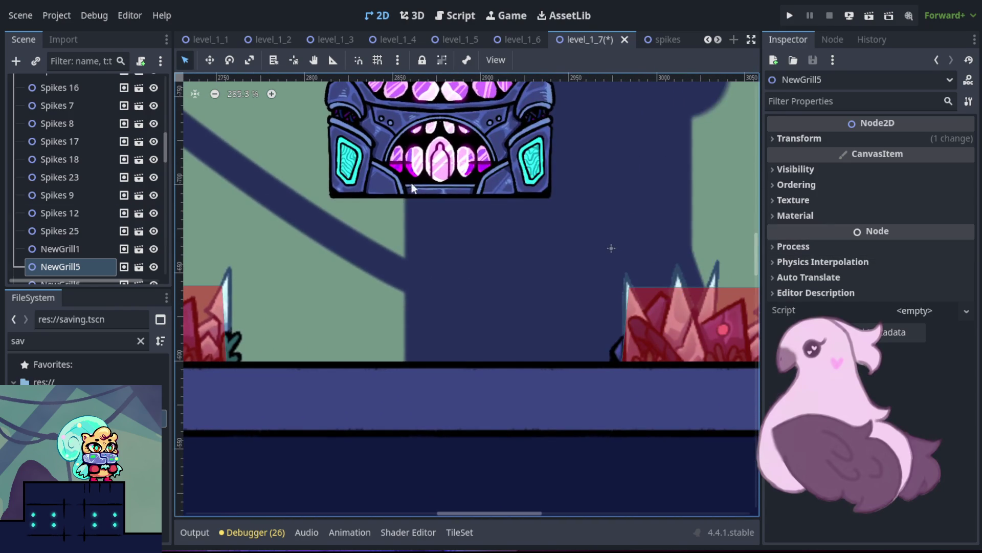
{"action": "mouse_move", "coordinate": [420, 204]}
{"action": "left_mouse_down"}
{"action": "mouse_move", "coordinate": [434, 326]}
{"action": "mouse_move", "coordinate": [425, 329]}
{"action": "left_mouse_up"}
{"action": "scroll", "coordinate": [486, 160], "scroll_direction": "down", "scroll_amount": 10}
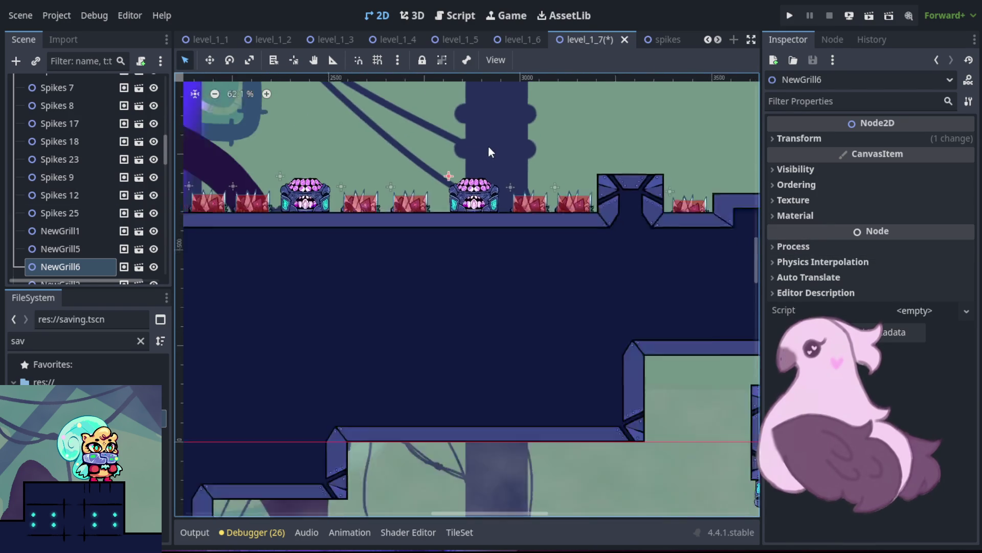
{"action": "scroll", "coordinate": [487, 140], "scroll_direction": "down", "scroll_amount": 1}
{"action": "left_click_drag", "start_coordinate": [487, 140], "coordinate": [638, 206]}
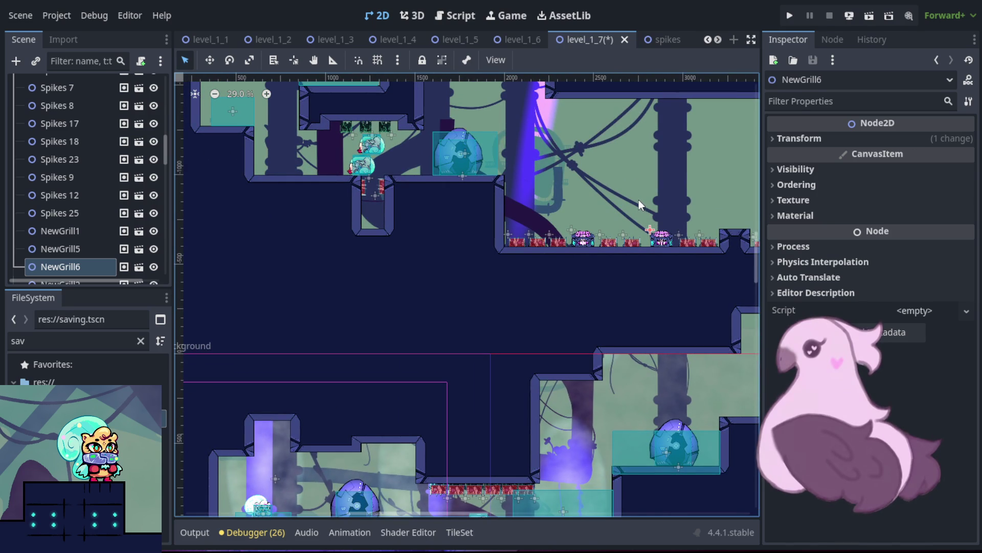
- Select NewGrill5, duplicate it into NewGrill7 and bring the upper rooms into view
{"action": "scroll", "coordinate": [558, 151], "scroll_direction": "down", "scroll_amount": 4}
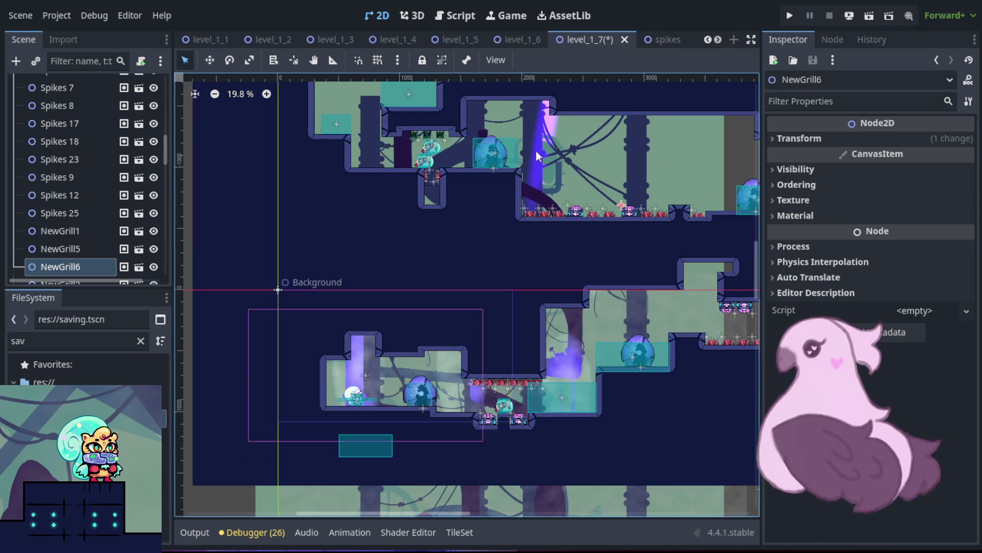
{"action": "scroll", "coordinate": [450, 145], "scroll_direction": "up", "scroll_amount": 4}
{"action": "scroll", "coordinate": [450, 146], "scroll_direction": "up", "scroll_amount": 5}
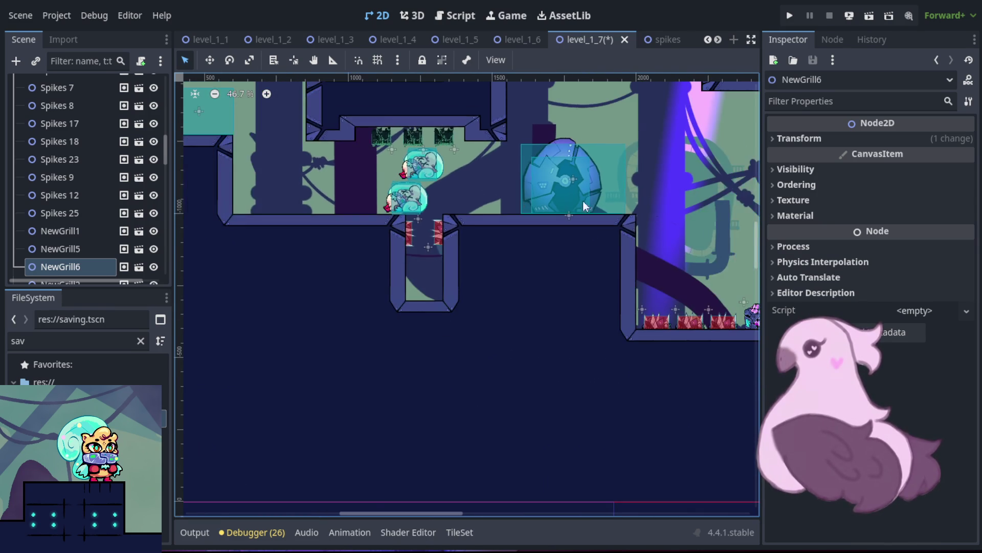
{"action": "key", "text": "Down"}
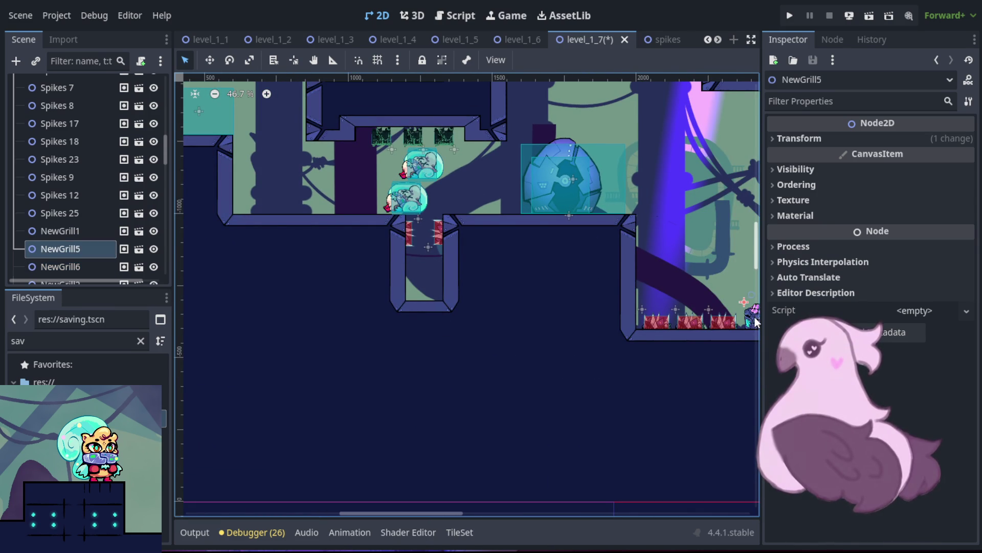
{"action": "key", "text": "f"}
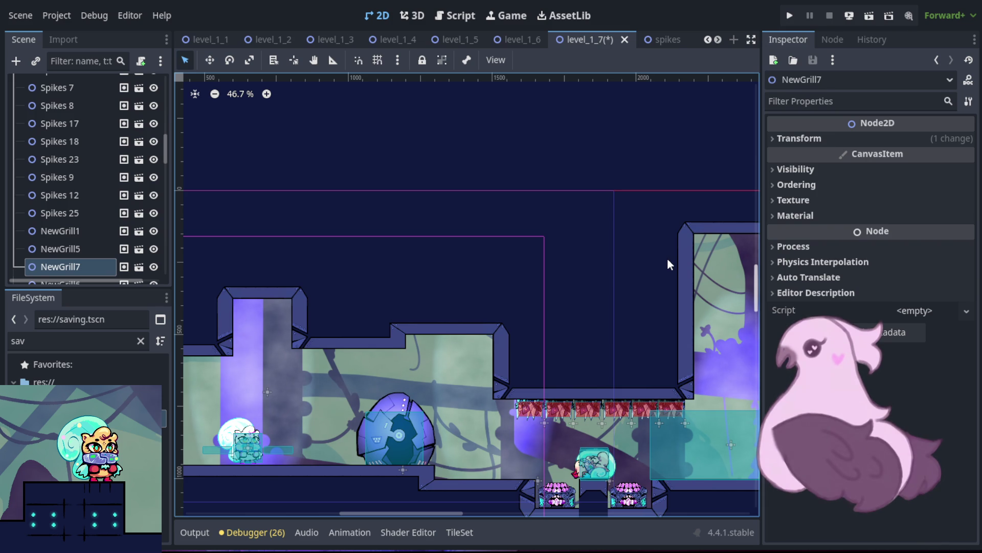
{"action": "scroll", "coordinate": [650, 249], "scroll_direction": "down", "scroll_amount": 1}
{"action": "scroll", "coordinate": [648, 247], "scroll_direction": "down", "scroll_amount": 4}
{"action": "mouse_move", "coordinate": [648, 245]}
{"action": "left_mouse_down"}
{"action": "mouse_move", "coordinate": [449, 185]}
{"action": "mouse_move", "coordinate": [487, 268]}
{"action": "mouse_move", "coordinate": [558, 327]}
{"action": "left_mouse_up"}
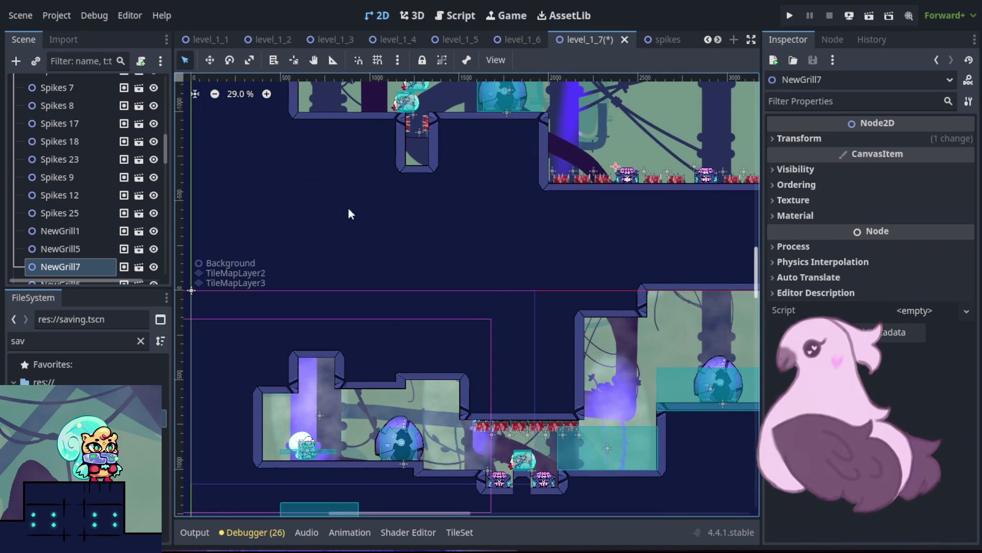
- Place NewGrill7 under the upper room's ceiling beside the green blocks, at (1245, -1325)
{"action": "mouse_move", "coordinate": [382, 209]}
{"action": "left_mouse_down"}
{"action": "mouse_move", "coordinate": [256, 210]}
{"action": "mouse_move", "coordinate": [401, 165]}
{"action": "mouse_move", "coordinate": [577, 237]}
{"action": "left_mouse_up"}
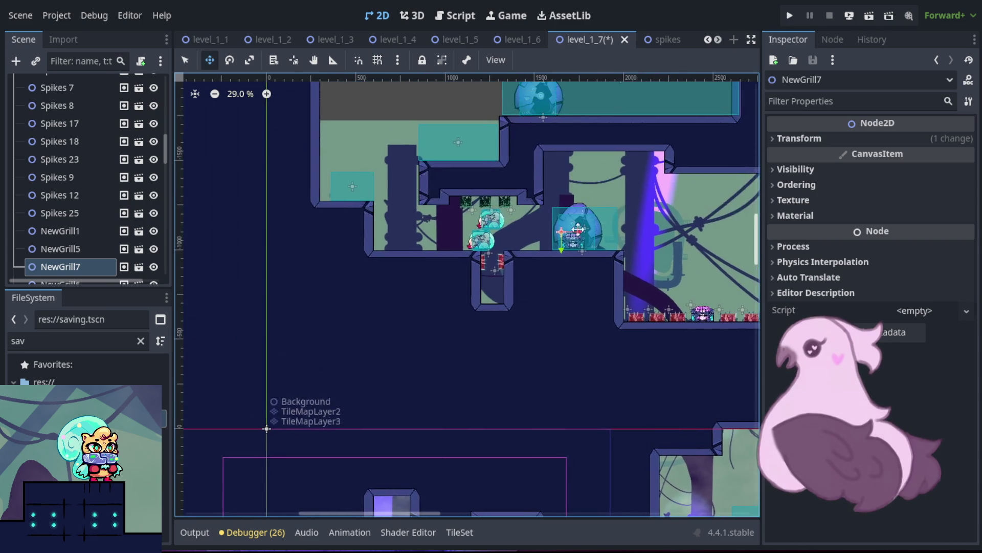
{"action": "scroll", "coordinate": [577, 237], "scroll_direction": "up", "scroll_amount": 5}
{"action": "mouse_move", "coordinate": [497, 261]}
{"action": "left_mouse_down"}
{"action": "mouse_move", "coordinate": [379, 214]}
{"action": "mouse_move", "coordinate": [348, 189]}
{"action": "mouse_move", "coordinate": [307, 155]}
{"action": "mouse_move", "coordinate": [320, 124]}
{"action": "mouse_move", "coordinate": [312, 157]}
{"action": "left_mouse_up"}
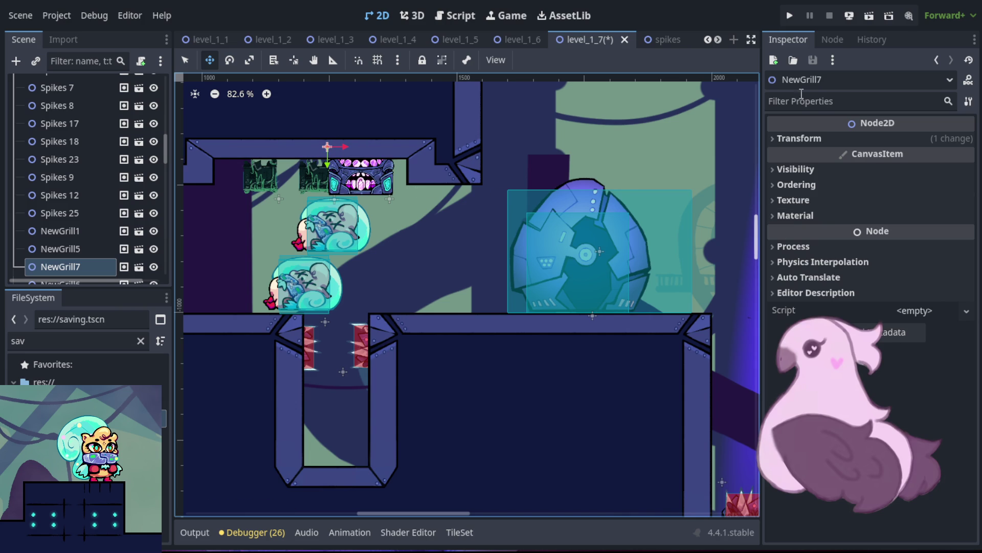
{"action": "left_click", "coordinate": [813, 137]}
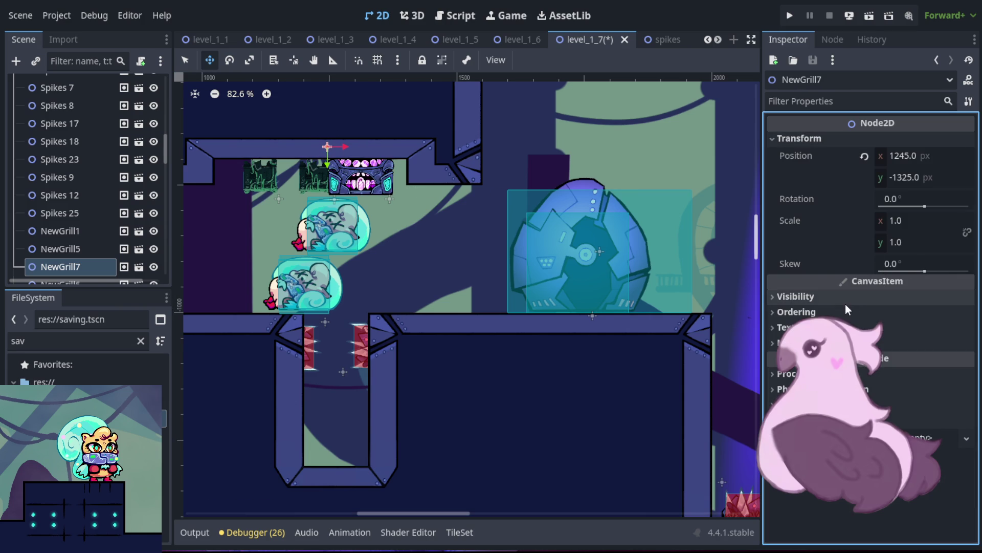
- Set NewGrill7's rotation to 180° and position it under the ceiling at (1379, -1208)
{"action": "left_click", "coordinate": [914, 199]}
{"action": "type", "text": "180"}
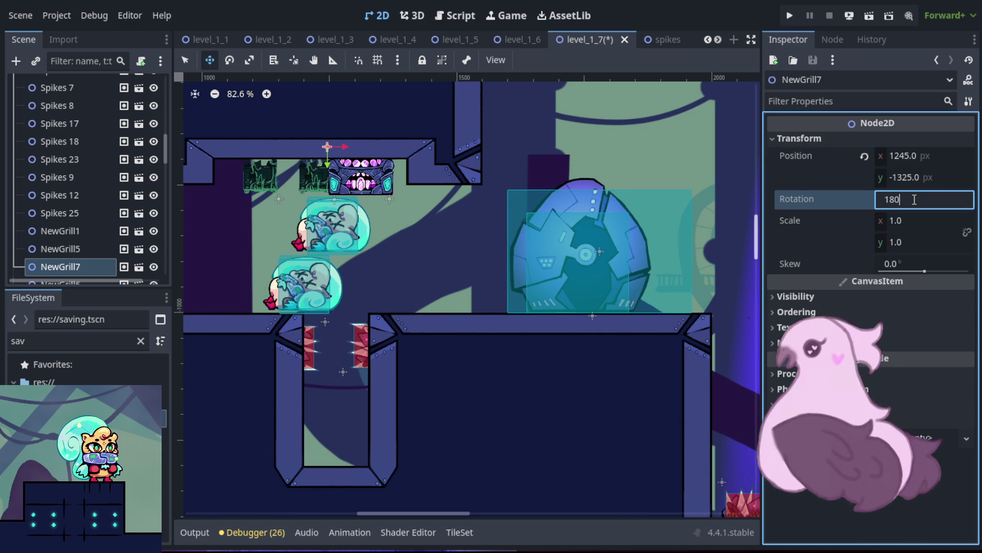
{"action": "key", "text": "Return"}
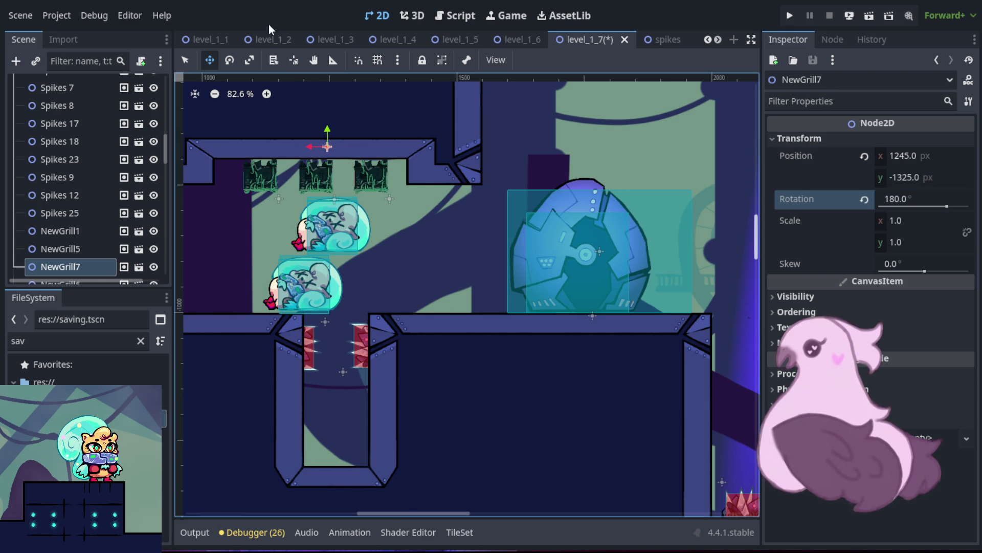
{"action": "scroll", "coordinate": [361, 130], "scroll_direction": "up", "scroll_amount": 5}
{"action": "mouse_move", "coordinate": [367, 134]}
{"action": "left_mouse_down"}
{"action": "mouse_move", "coordinate": [387, 199]}
{"action": "mouse_move", "coordinate": [420, 225]}
{"action": "mouse_move", "coordinate": [530, 247]}
{"action": "left_mouse_up"}
{"action": "scroll", "coordinate": [512, 230], "scroll_direction": "left", "scroll_amount": 5}
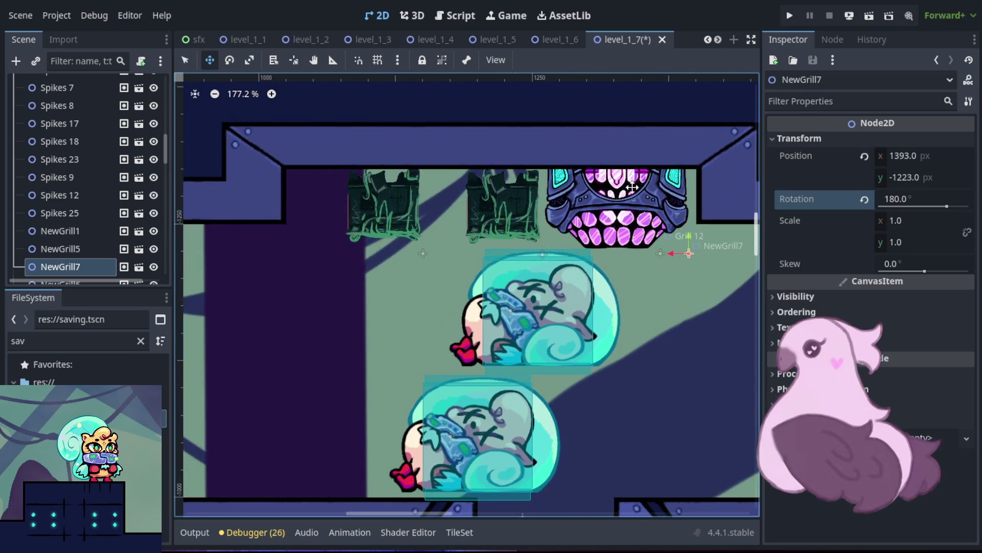
{"action": "scroll", "coordinate": [478, 193], "scroll_direction": "down", "scroll_amount": 4}
{"action": "left_click_drag", "start_coordinate": [628, 193], "coordinate": [620, 202]}
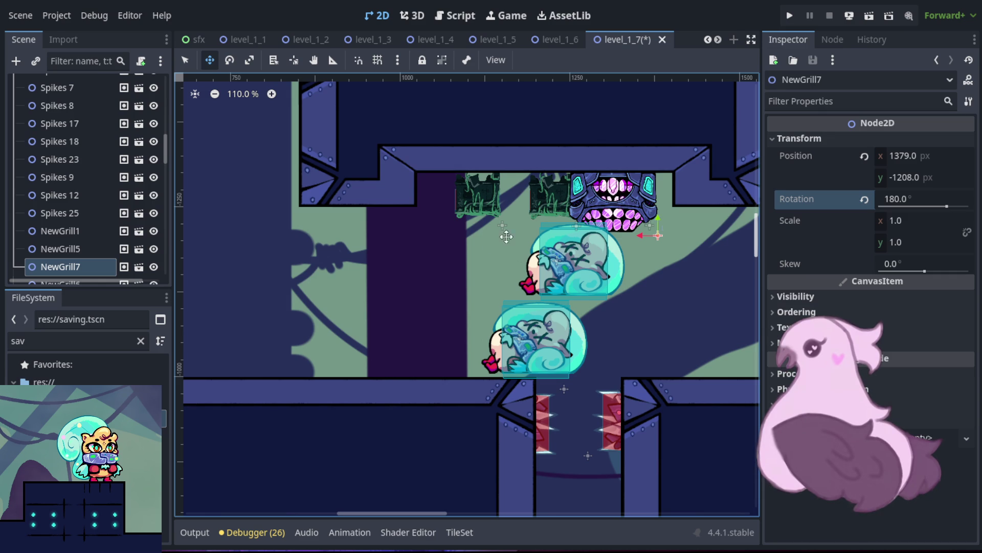
{"action": "scroll", "coordinate": [536, 228], "scroll_direction": "up", "scroll_amount": 7}
{"action": "scroll", "coordinate": [387, 260], "scroll_direction": "down", "scroll_amount": 3}
{"action": "scroll", "coordinate": [387, 261], "scroll_direction": "down", "scroll_amount": 5}
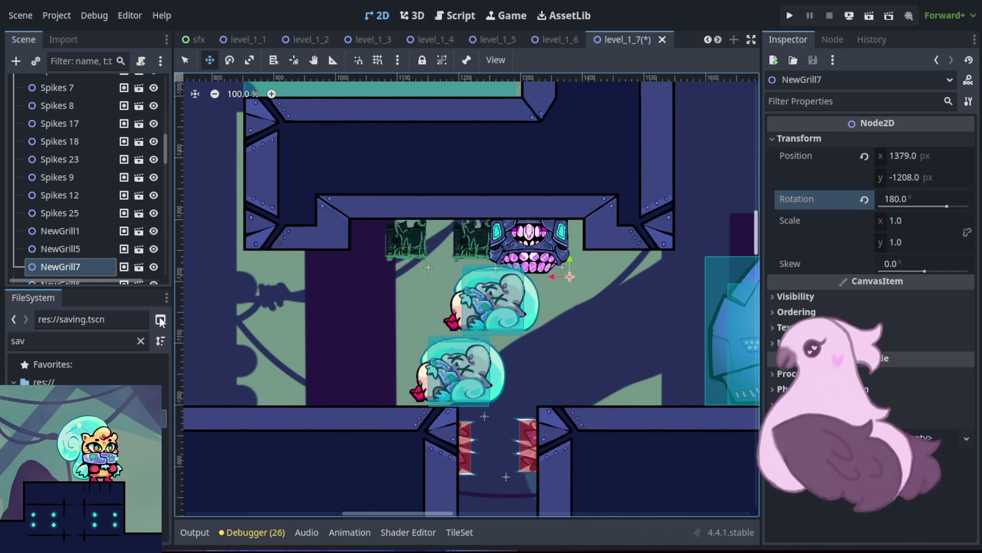
- Select TileMapLayer3 and open its tile painting panel
{"action": "left_click", "coordinate": [77, 213]}
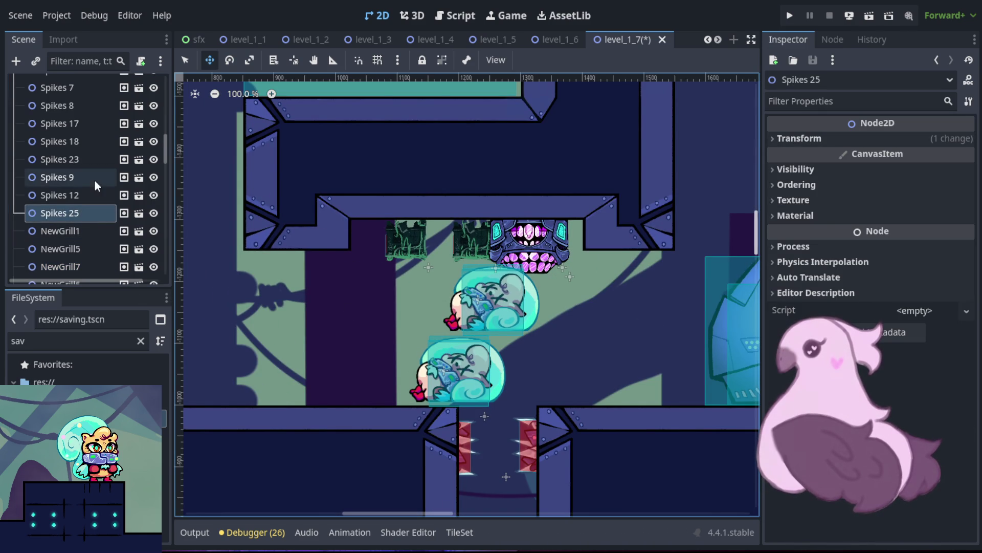
{"action": "left_click", "coordinate": [185, 60]}
{"action": "left_click", "coordinate": [326, 209]}
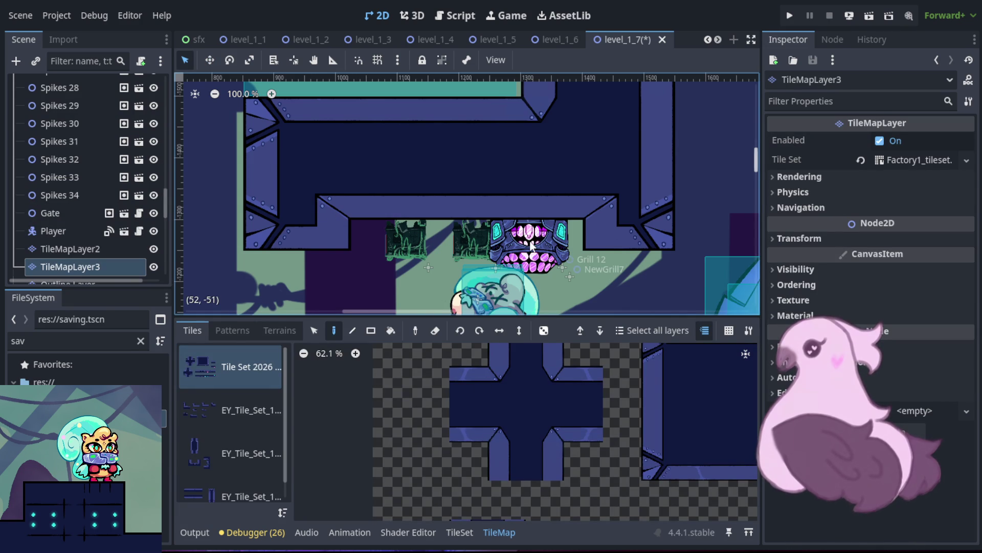
- Raise NewGrill7 slightly, paint ceiling tiles on TileMapLayer3 and erase a ceiling row on TileMapLayer2
{"action": "left_click", "coordinate": [59, 177]}
{"action": "left_click_drag", "start_coordinate": [535, 239], "coordinate": [536, 229]}
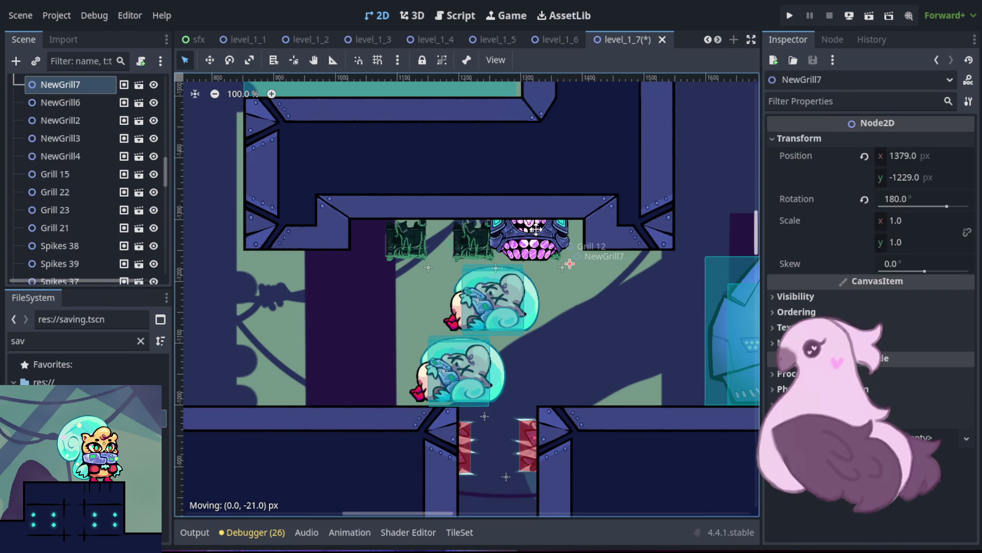
{"action": "left_click", "coordinate": [528, 204]}
{"action": "left_click_drag", "start_coordinate": [487, 211], "coordinate": [387, 211]}
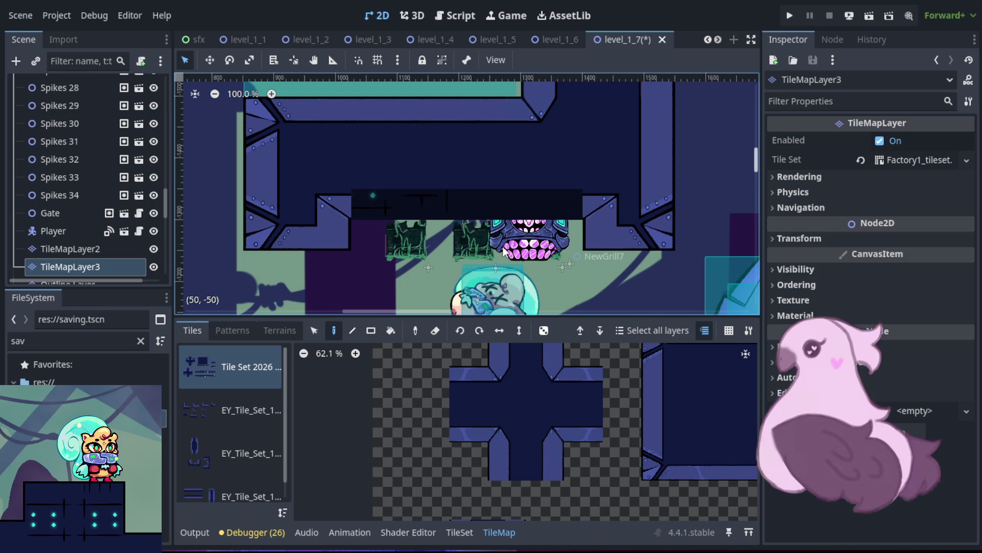
{"action": "left_click", "coordinate": [105, 248]}
{"action": "left_click_drag", "start_coordinate": [352, 210], "coordinate": [557, 208]}
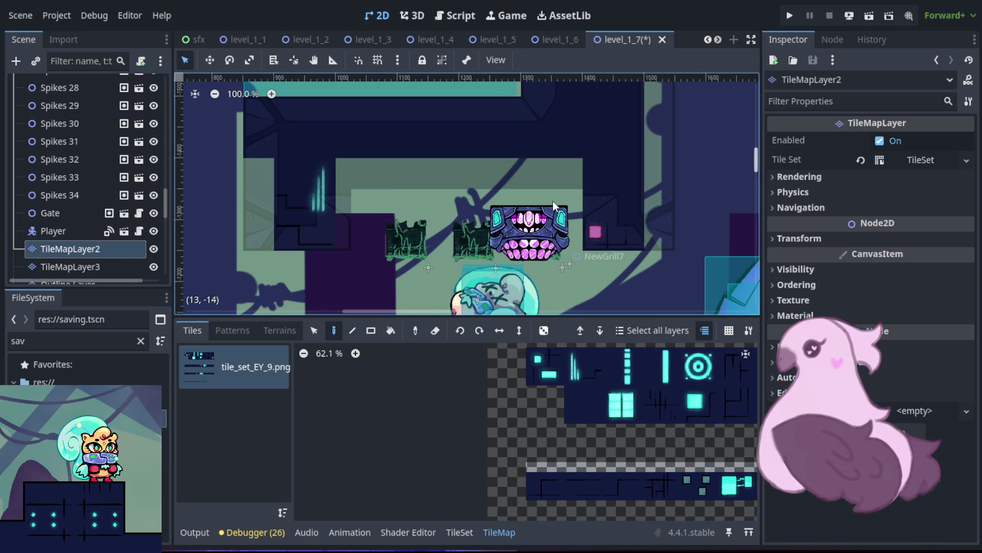
- Duplicate NewGrill7 into NewGrill8 and move the copy left over the mossy block
{"action": "left_click", "coordinate": [71, 237]}
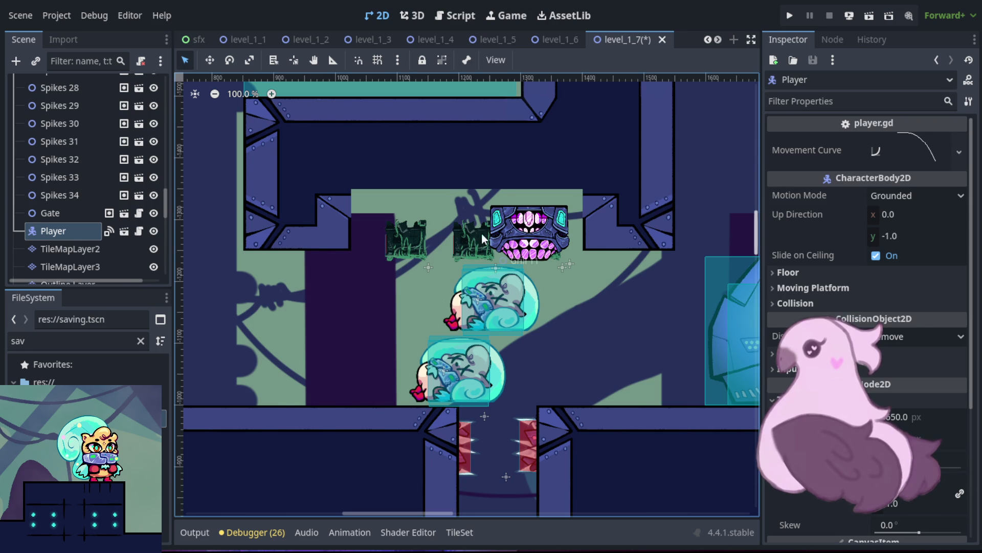
{"action": "left_click", "coordinate": [532, 226]}
{"action": "key", "text": "ctrl+d"}
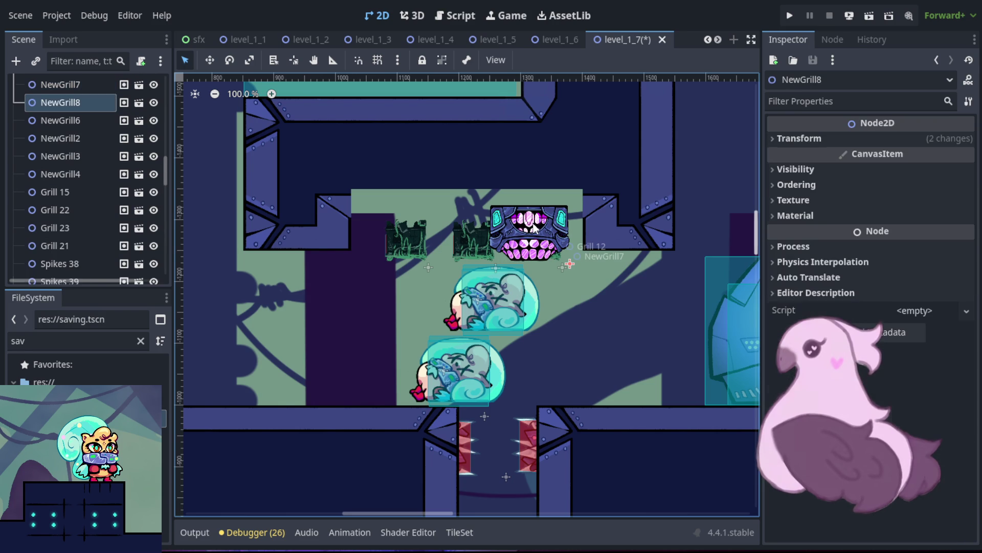
{"action": "mouse_move", "coordinate": [532, 226]}
{"action": "left_mouse_down"}
{"action": "mouse_move", "coordinate": [433, 220]}
{"action": "mouse_move", "coordinate": [427, 231]}
{"action": "left_mouse_up"}
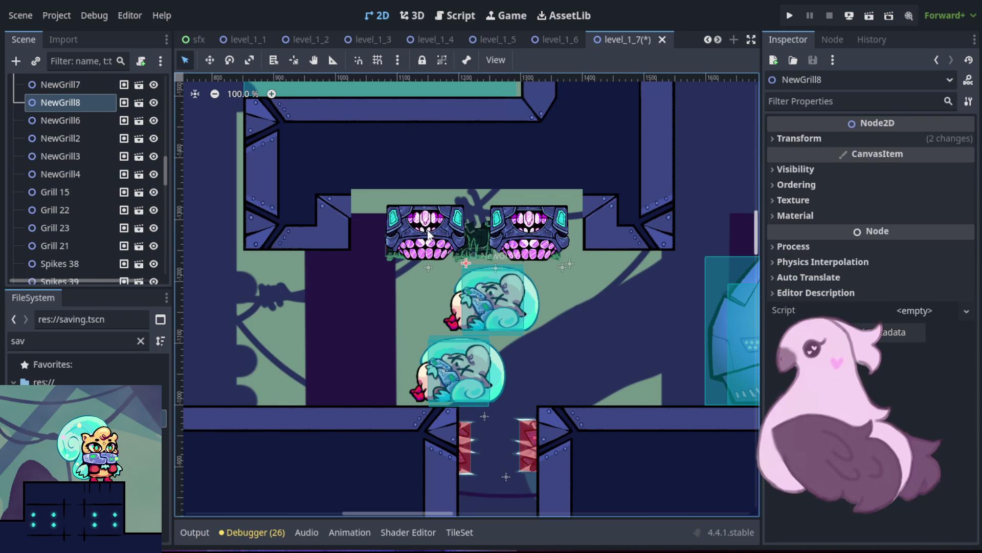
{"action": "left_click", "coordinate": [585, 212]}
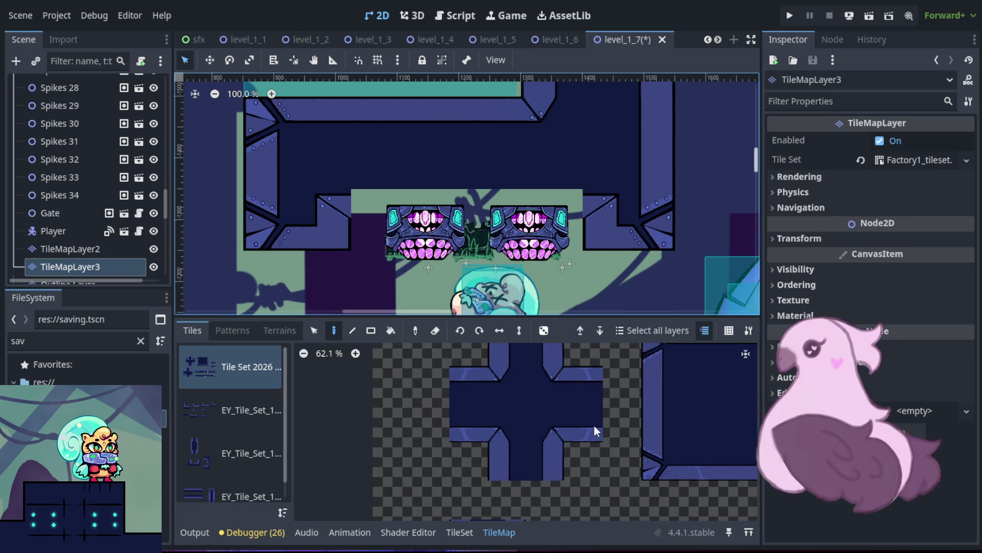
- From the second tile set, pick a corner wall block and flip it vertically and horizontally
{"action": "left_click", "coordinate": [235, 411]}
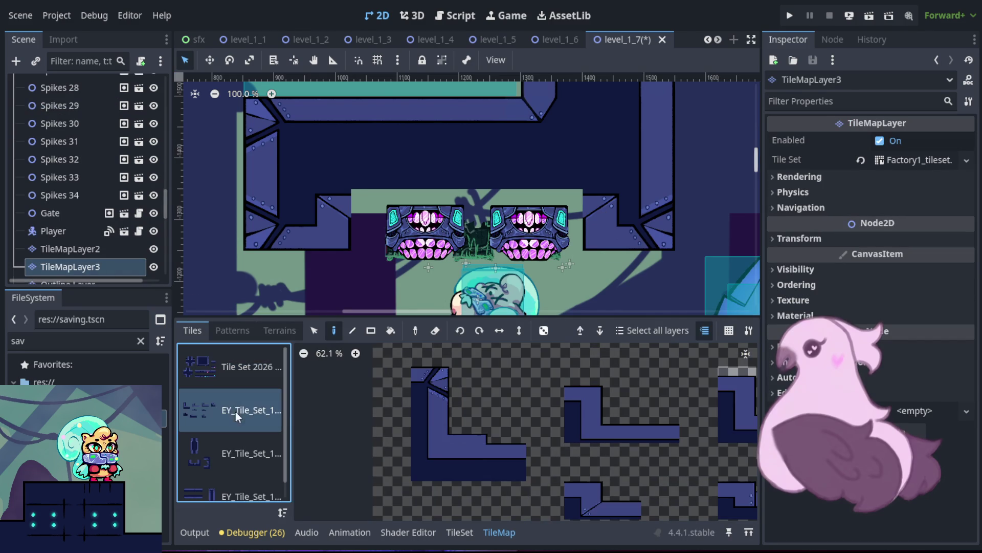
{"action": "scroll", "coordinate": [596, 435], "scroll_direction": "down", "scroll_amount": 5}
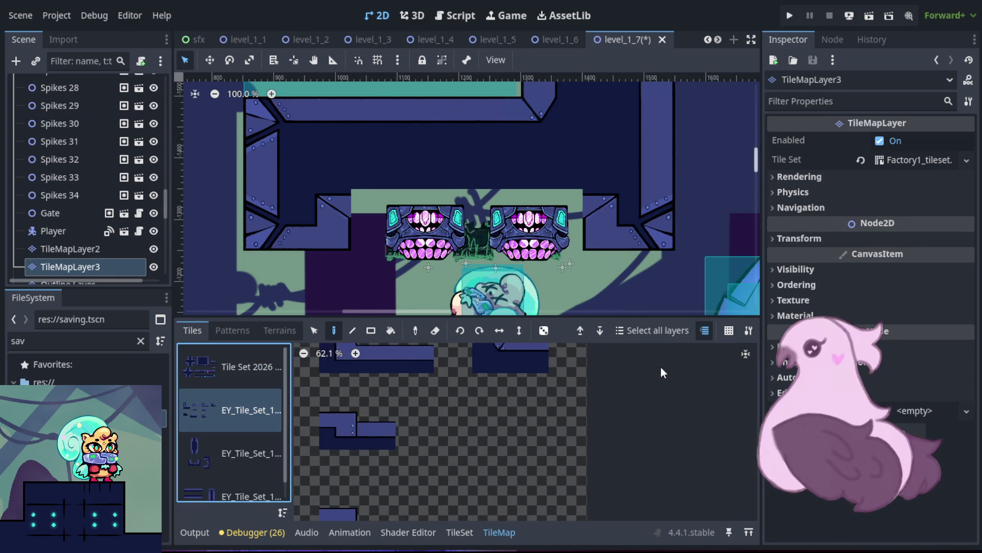
{"action": "left_click_drag", "start_coordinate": [522, 417], "coordinate": [473, 371]}
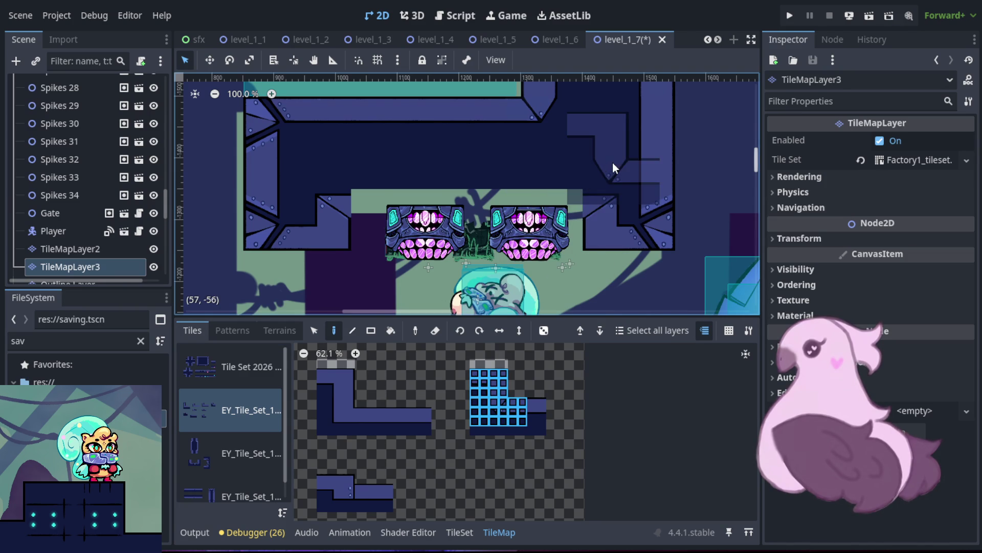
{"action": "left_click", "coordinate": [518, 330]}
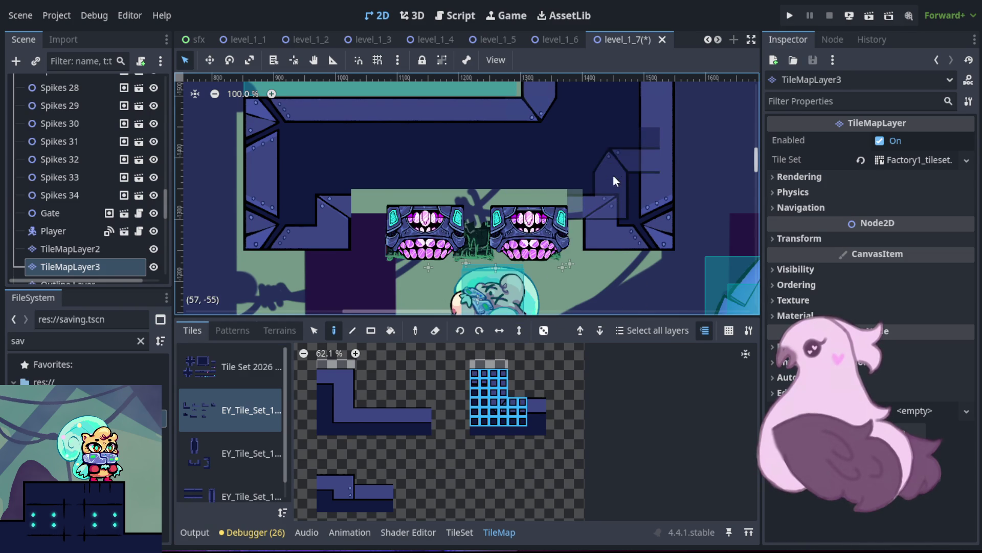
{"action": "left_click", "coordinate": [499, 330]}
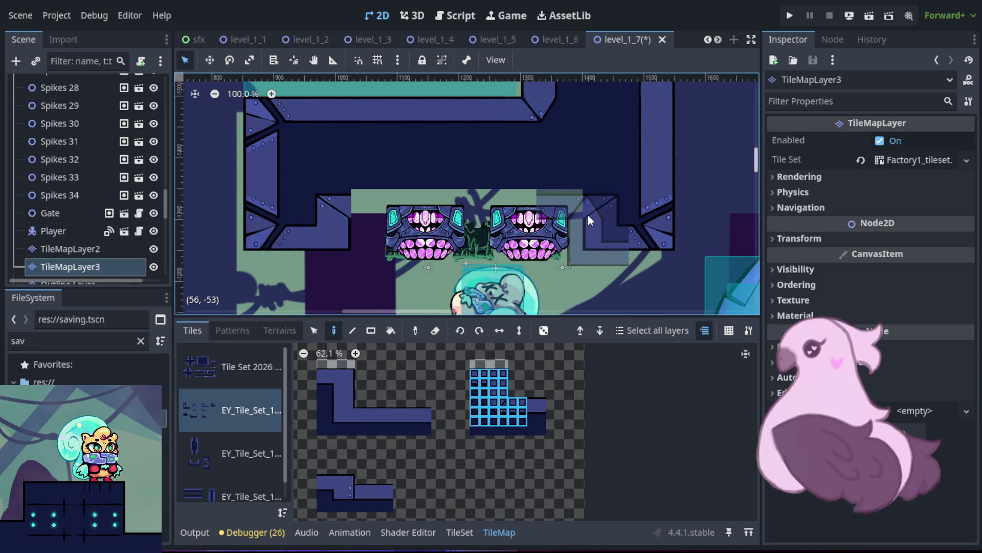
- Pick a taller 4x7 corner block, toggle its vertical flip and paint it into the ceiling corner
{"action": "left_click", "coordinate": [509, 431]}
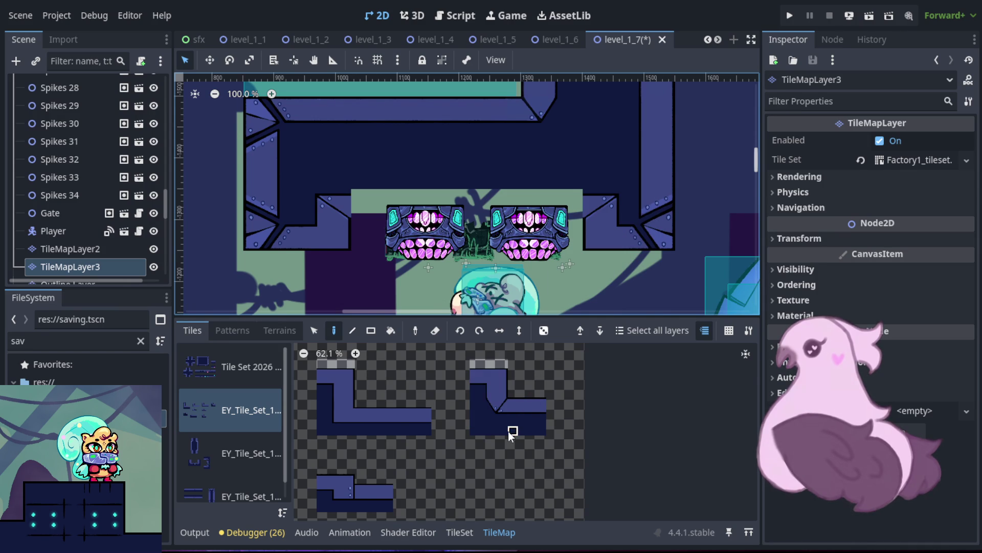
{"action": "mouse_move", "coordinate": [506, 431]}
{"action": "left_mouse_down"}
{"action": "mouse_move", "coordinate": [505, 410]}
{"action": "mouse_move", "coordinate": [473, 372]}
{"action": "left_mouse_up"}
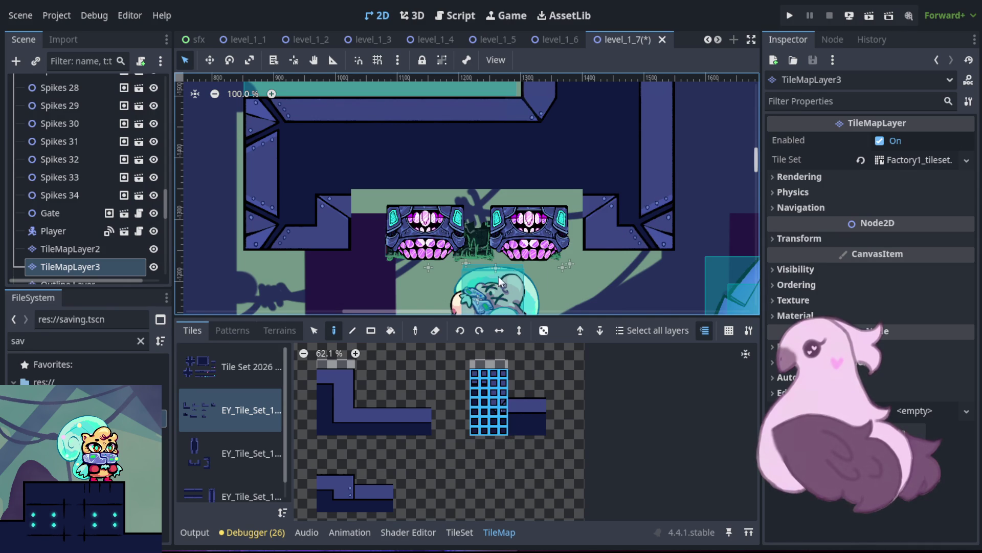
{"action": "left_click", "coordinate": [513, 330]}
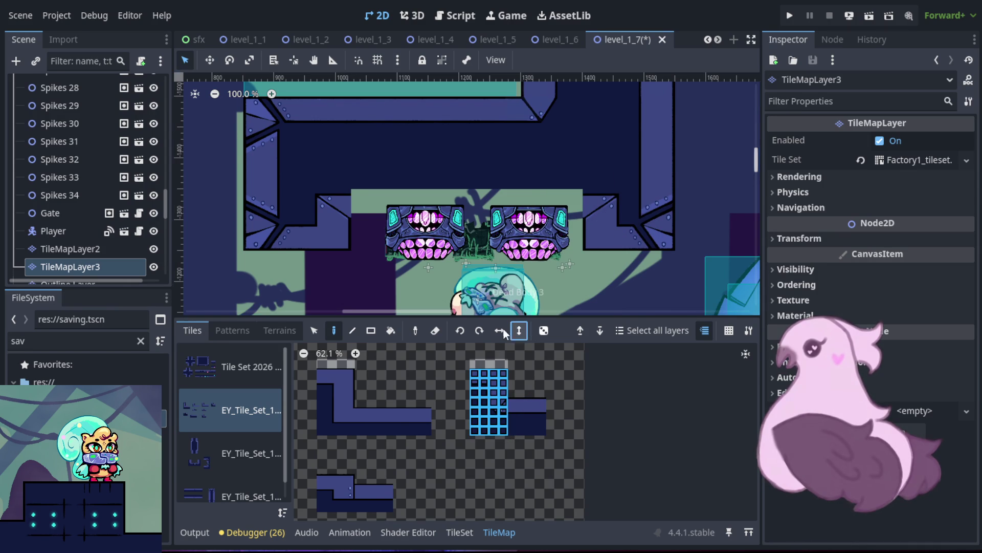
{"action": "left_click", "coordinate": [610, 195]}
{"action": "left_click", "coordinate": [513, 400]}
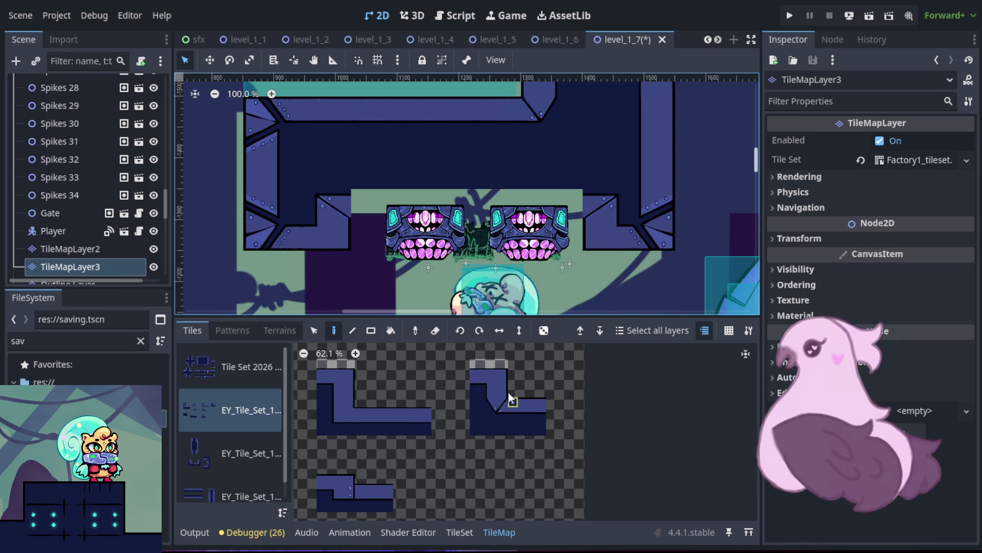
{"action": "mouse_move", "coordinate": [483, 373]}
{"action": "left_mouse_down"}
{"action": "mouse_move", "coordinate": [492, 413]}
{"action": "mouse_move", "coordinate": [508, 425]}
{"action": "left_mouse_up"}
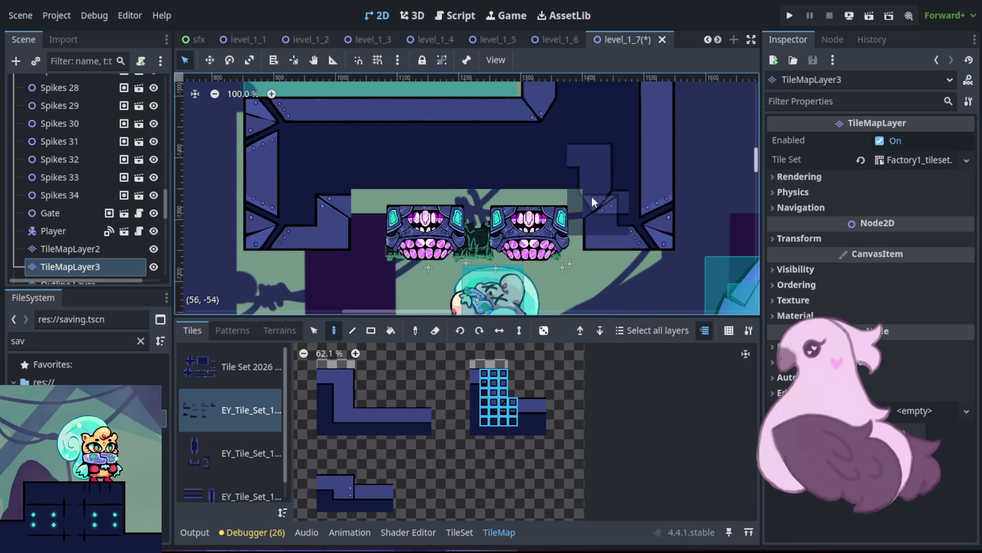
{"action": "left_click", "coordinate": [511, 333]}
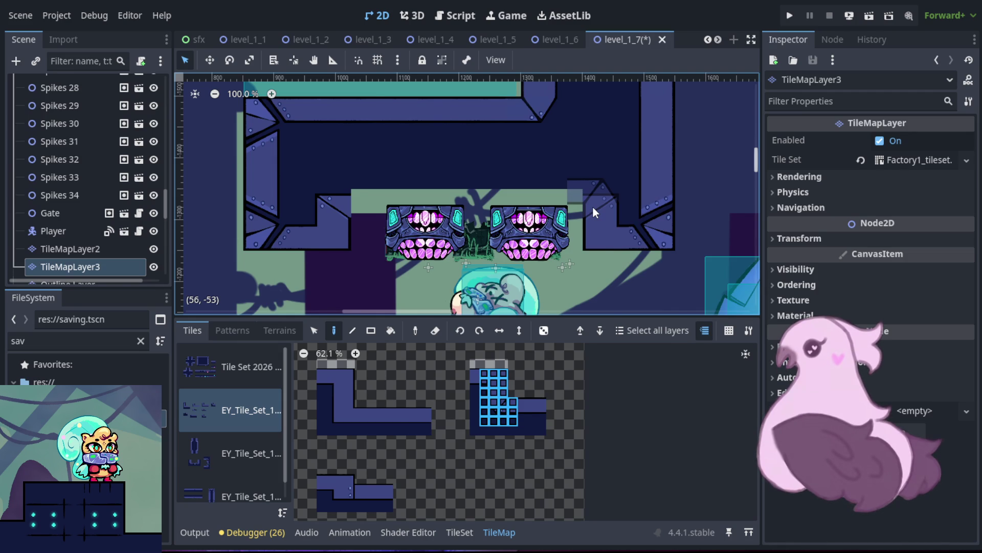
- Paint the corner tile pattern into the ceiling beside the grills
{"action": "scroll", "coordinate": [592, 206], "scroll_direction": "up", "scroll_amount": 5}
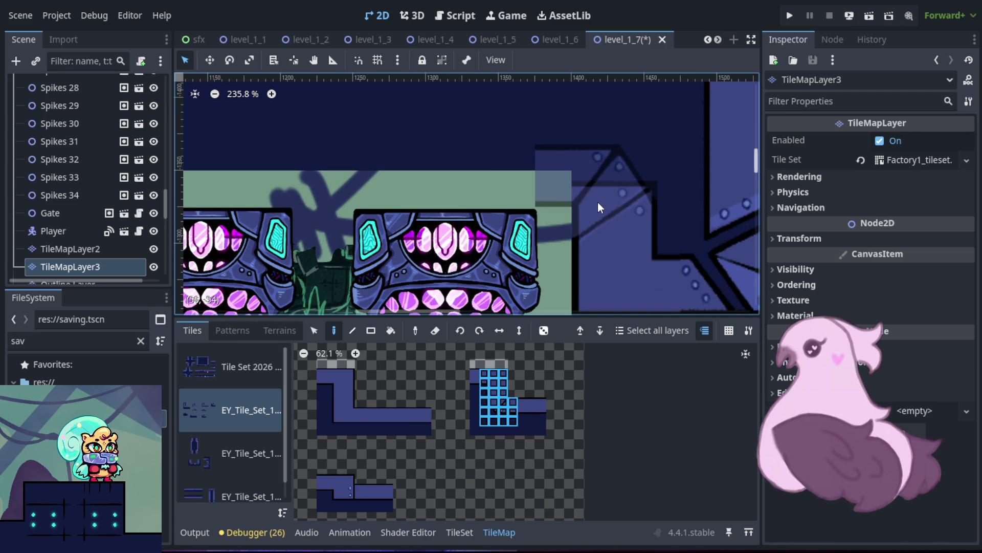
{"action": "left_click", "coordinate": [597, 201]}
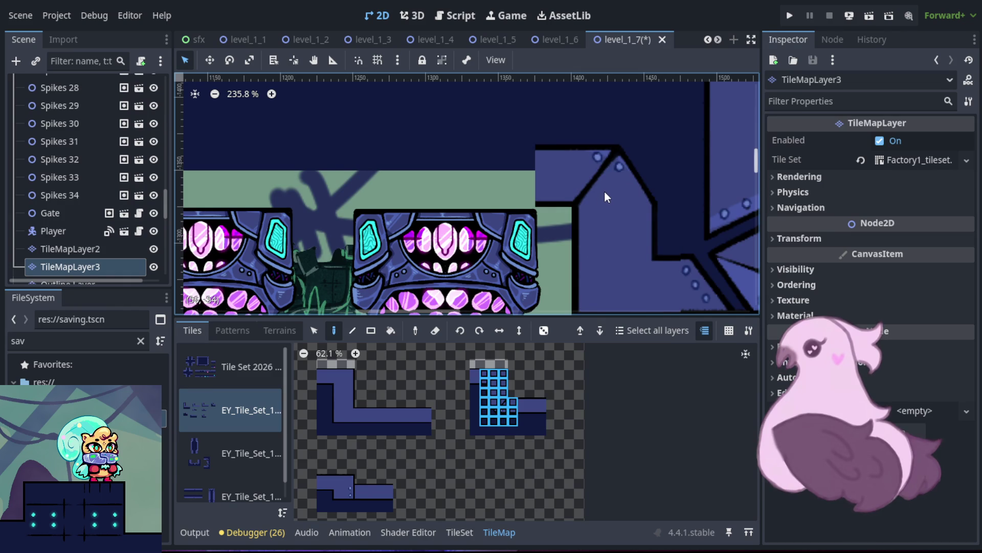
{"action": "scroll", "coordinate": [603, 198], "scroll_direction": "down", "scroll_amount": 1}
{"action": "left_click_drag", "start_coordinate": [627, 214], "coordinate": [569, 190]}
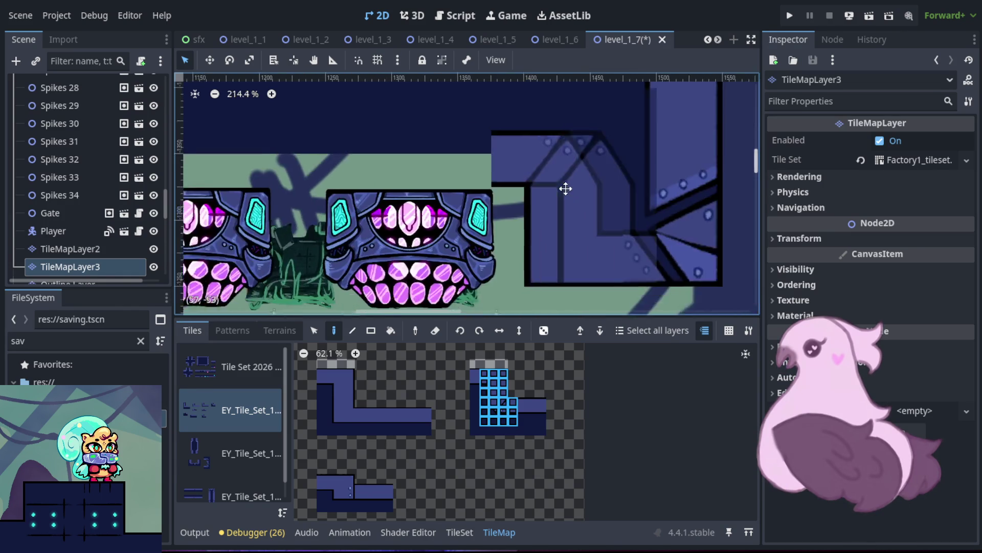
- Place the stair-shaped wall tiles left of the grill to complete the slanted wall
{"action": "scroll", "coordinate": [722, 217], "scroll_direction": "up", "scroll_amount": 2}
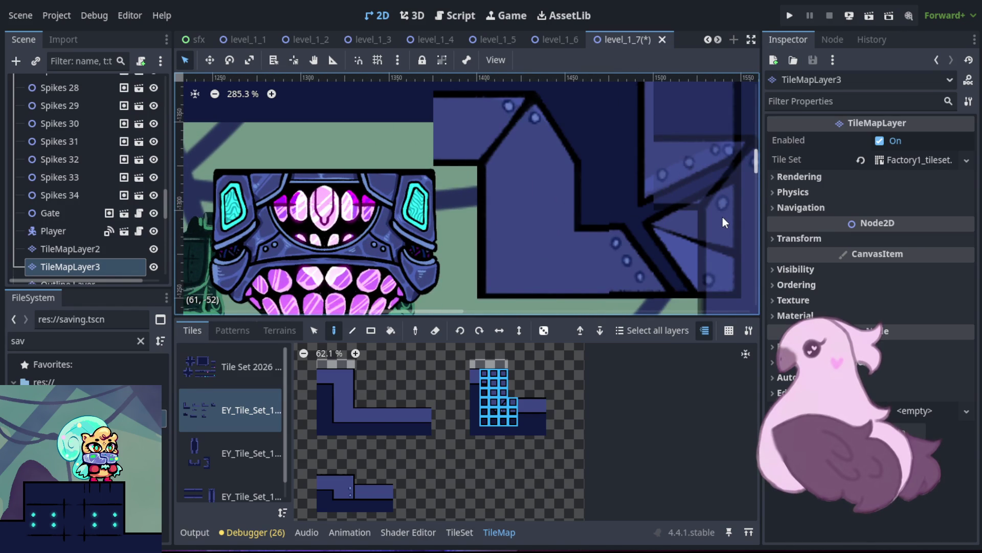
{"action": "scroll", "coordinate": [721, 215], "scroll_direction": "up", "scroll_amount": 2}
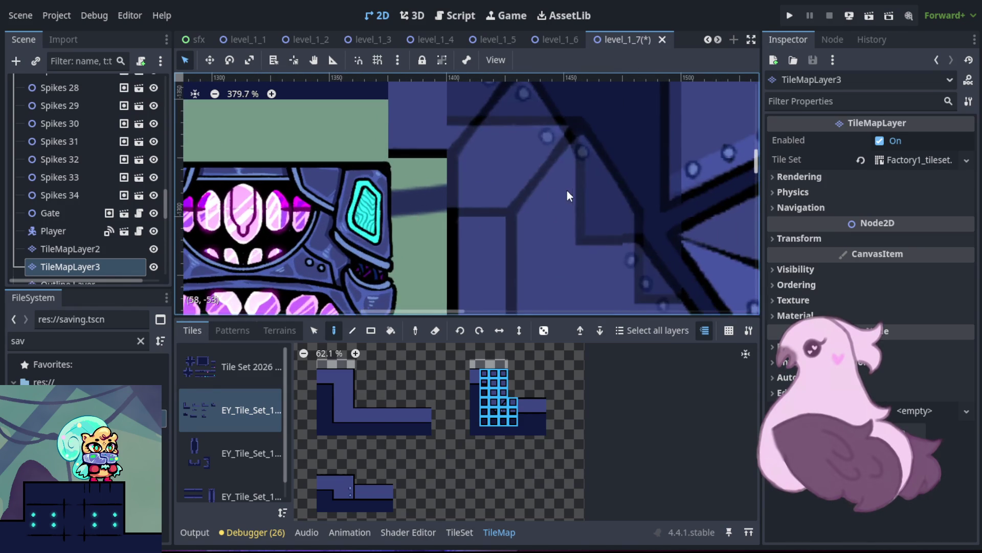
{"action": "mouse_move", "coordinate": [415, 193]}
{"action": "left_mouse_down"}
{"action": "mouse_move", "coordinate": [570, 160]}
{"action": "mouse_move", "coordinate": [481, 169]}
{"action": "mouse_move", "coordinate": [667, 171]}
{"action": "left_mouse_up"}
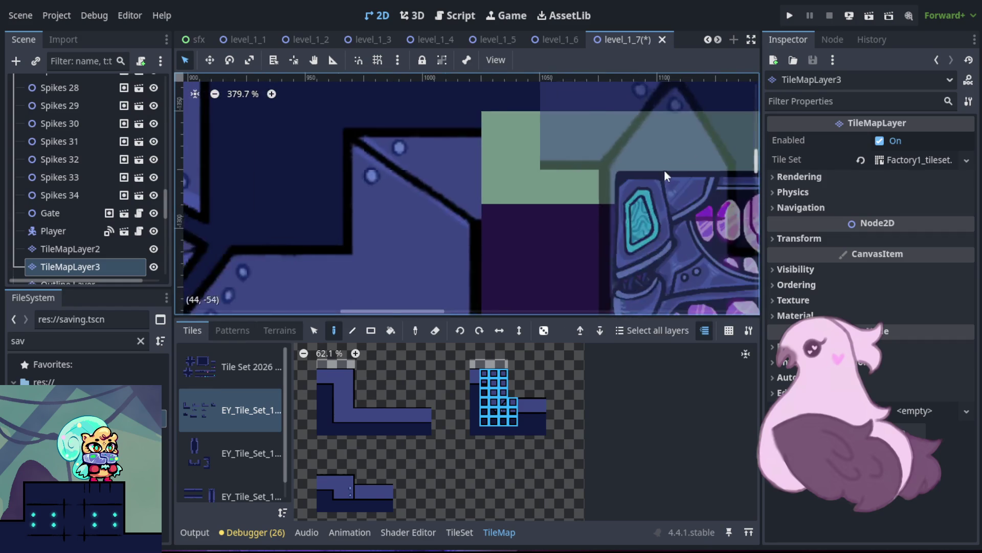
{"action": "scroll", "coordinate": [520, 156], "scroll_direction": "down", "scroll_amount": 3}
{"action": "scroll", "coordinate": [588, 171], "scroll_direction": "down", "scroll_amount": 3}
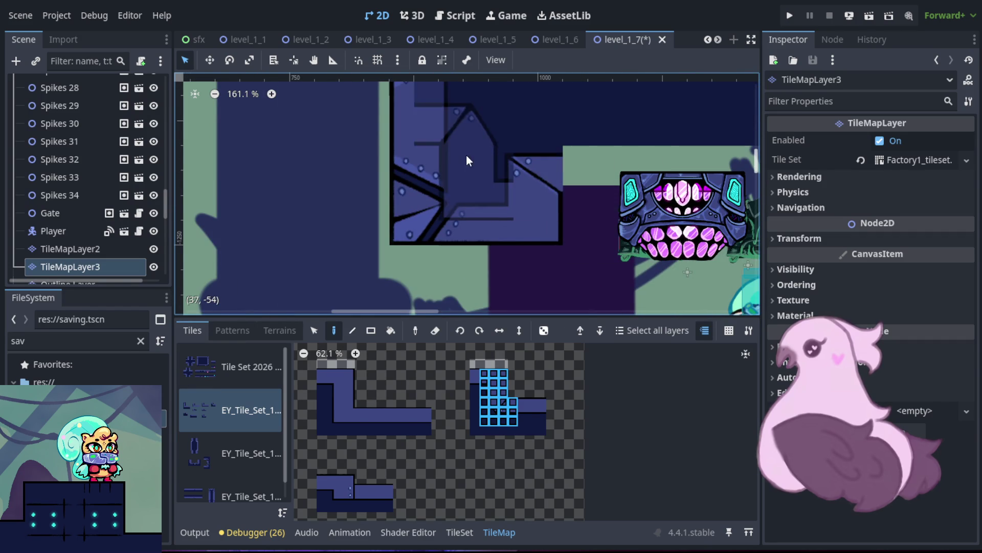
{"action": "left_click", "coordinate": [518, 174]}
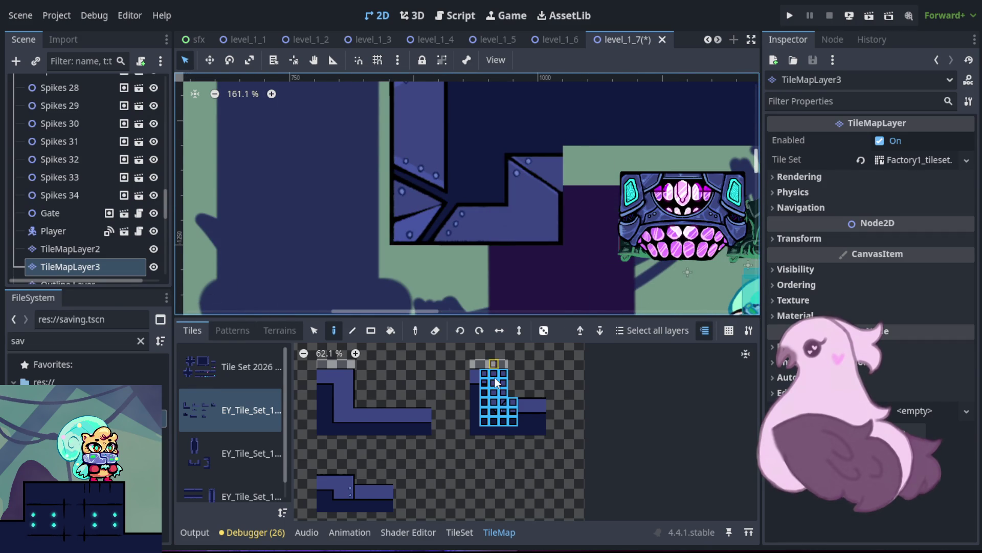
{"action": "left_click", "coordinate": [544, 176]}
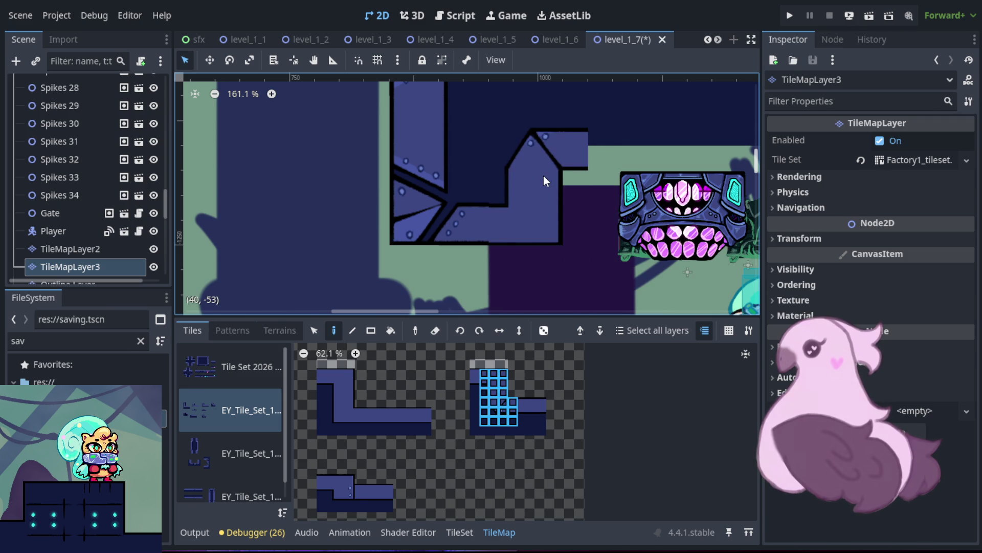
{"action": "scroll", "coordinate": [622, 187], "scroll_direction": "down", "scroll_amount": 2}
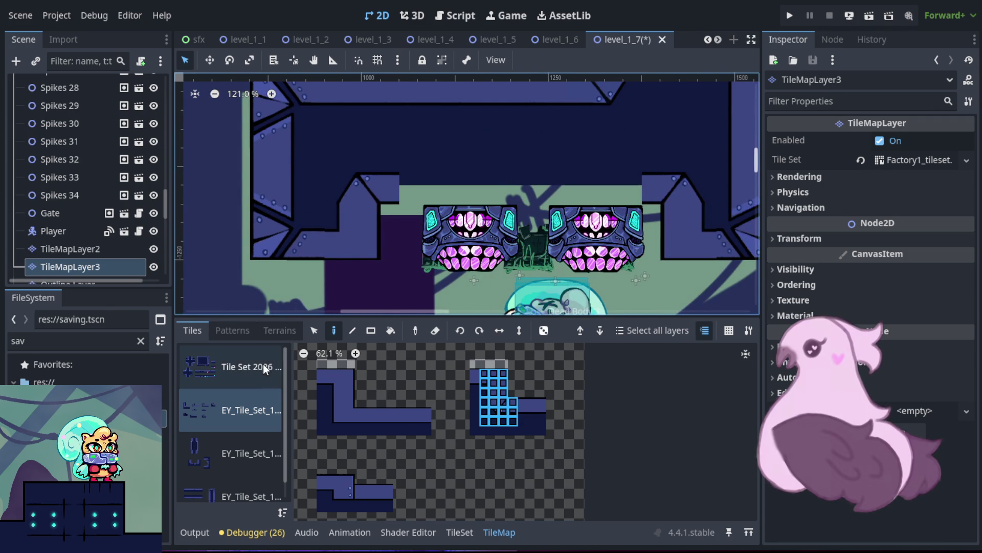
- Pick a 3x3 block of solid wall tiles from Tile Set 2026, undoing a mistaken stroke
{"action": "left_click", "coordinate": [247, 370]}
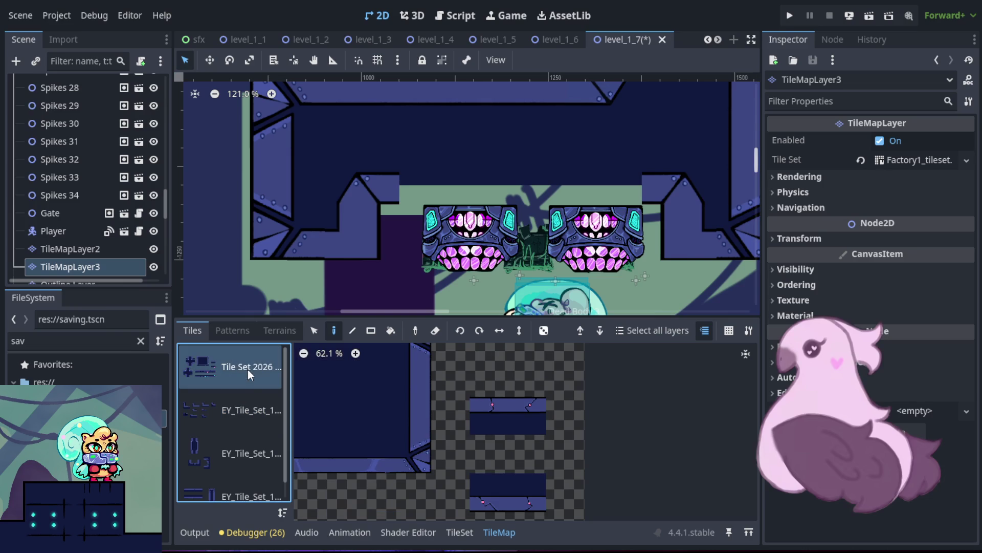
{"action": "left_click_drag", "start_coordinate": [475, 404], "coordinate": [699, 393]}
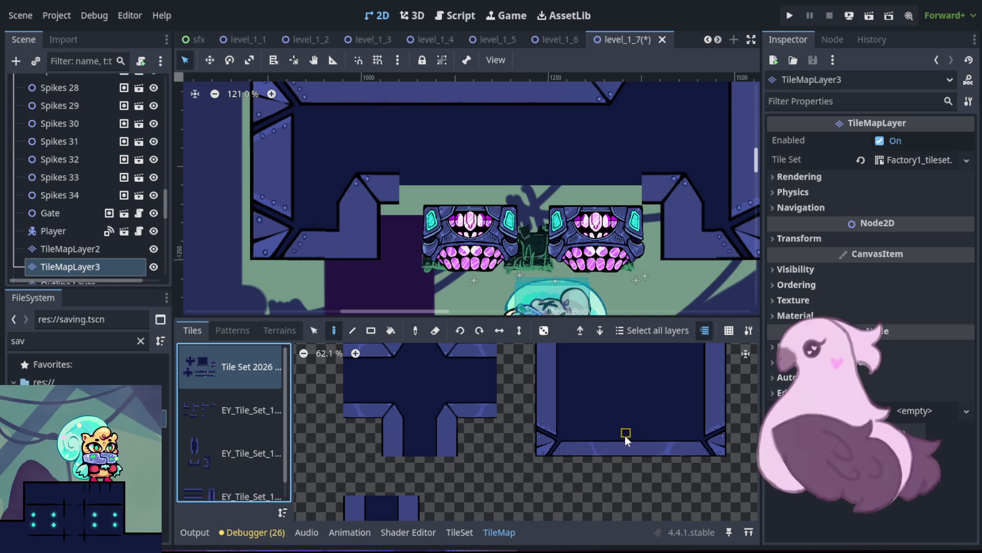
{"action": "left_click_drag", "start_coordinate": [640, 443], "coordinate": [641, 450]}
{"action": "scroll", "coordinate": [422, 96], "scroll_direction": "up", "scroll_amount": 4}
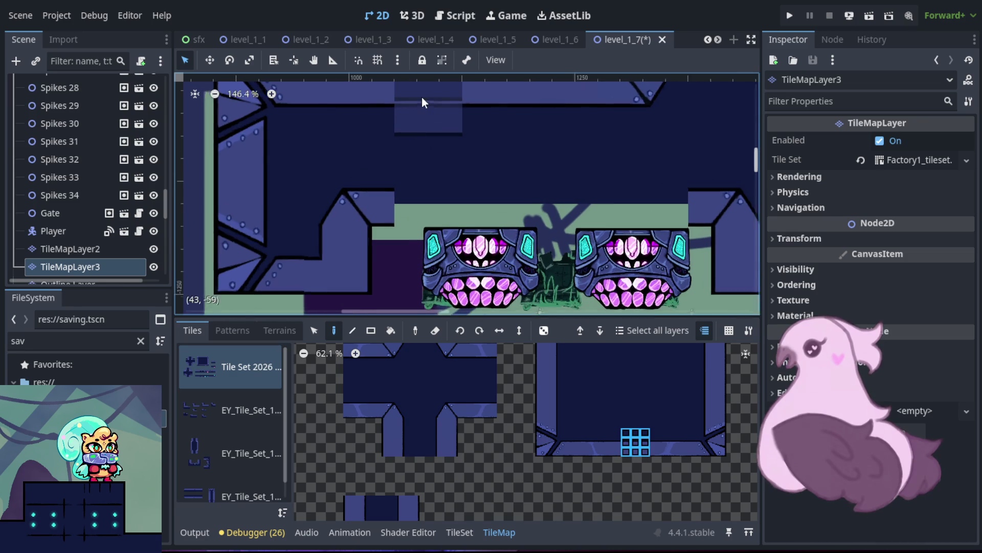
{"action": "mouse_move", "coordinate": [410, 173]}
{"action": "left_mouse_down"}
{"action": "mouse_move", "coordinate": [431, 217]}
{"action": "mouse_move", "coordinate": [558, 242]}
{"action": "left_mouse_up"}
{"action": "key", "text": "ctrl+z"}
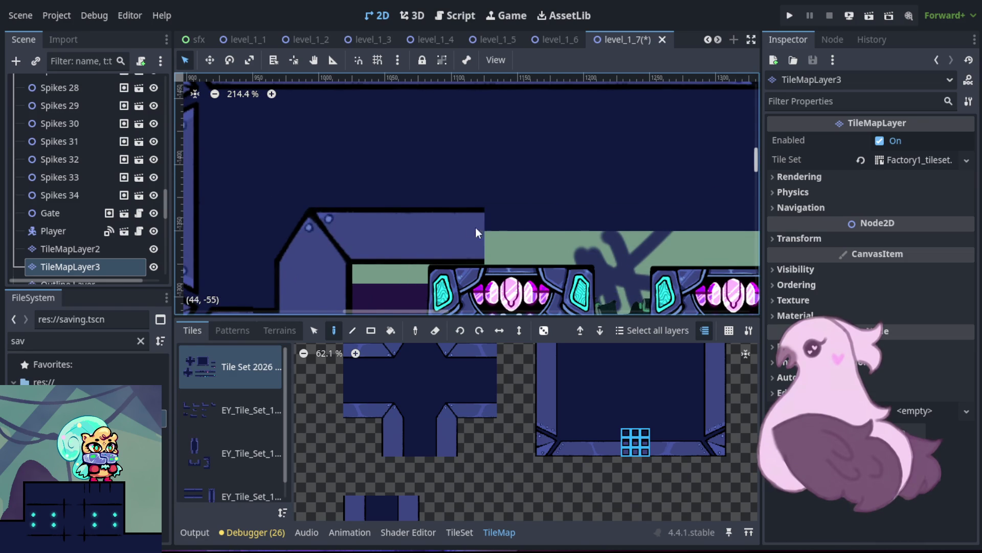
{"action": "key", "text": "ctrl+z"}
- Fill the ceiling gaps above the two grills with wall tiles
{"action": "scroll", "coordinate": [590, 229], "scroll_direction": "down", "scroll_amount": 3}
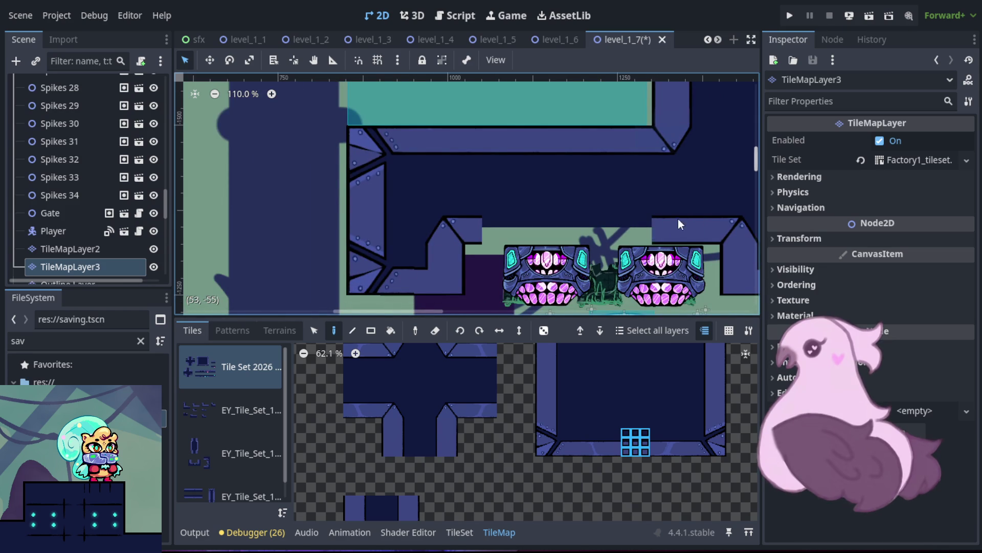
{"action": "left_click", "coordinate": [626, 225]}
{"action": "key", "text": "ctrl+z"}
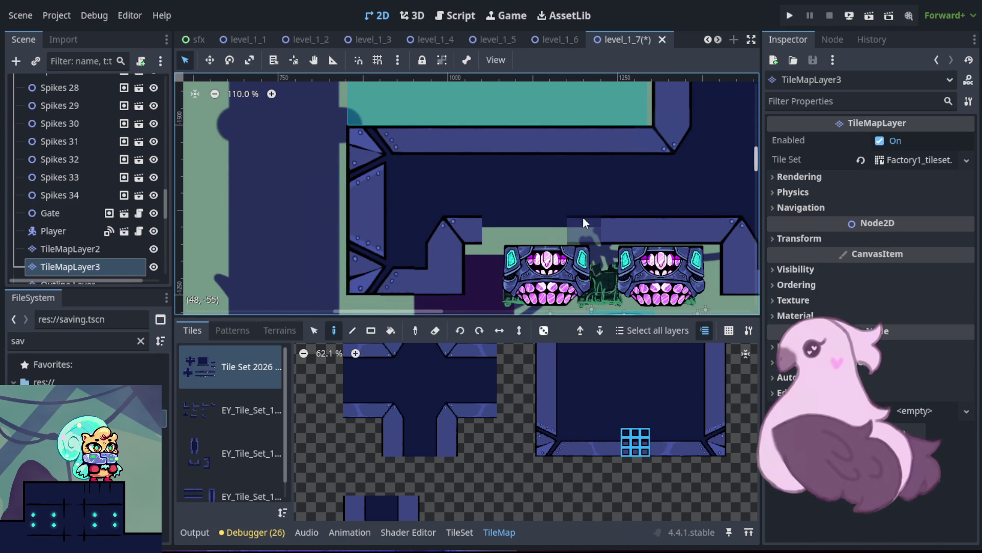
{"action": "left_click_drag", "start_coordinate": [575, 219], "coordinate": [525, 217]}
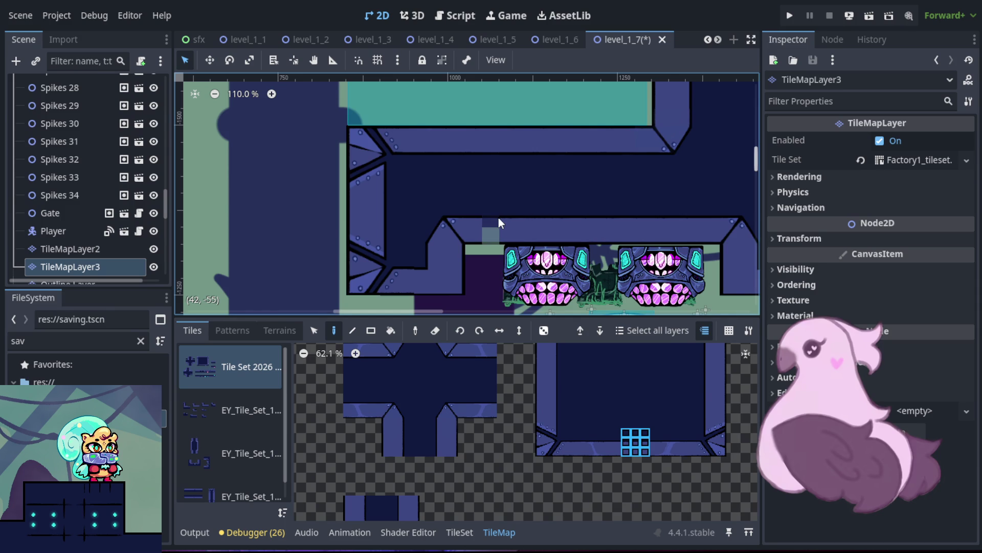
{"action": "scroll", "coordinate": [521, 212], "scroll_direction": "up", "scroll_amount": 3}
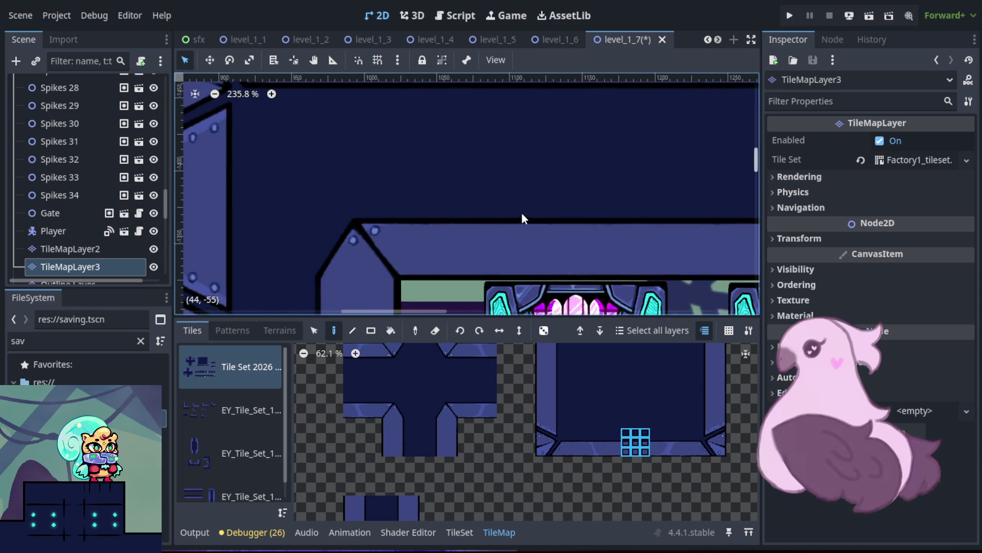
{"action": "scroll", "coordinate": [521, 211], "scroll_direction": "down", "scroll_amount": 4}
{"action": "scroll", "coordinate": [520, 204], "scroll_direction": "down", "scroll_amount": 4}
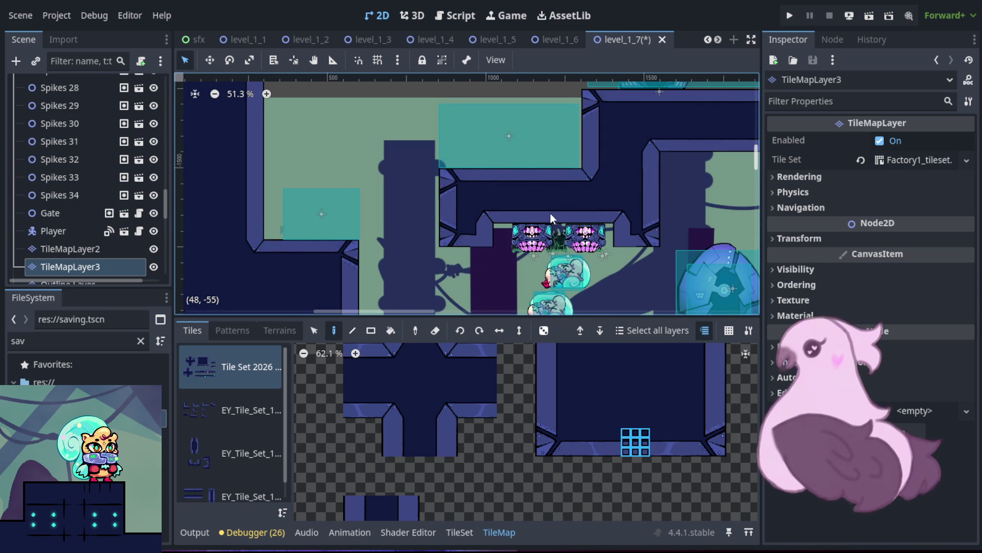
{"action": "left_click", "coordinate": [563, 219]}
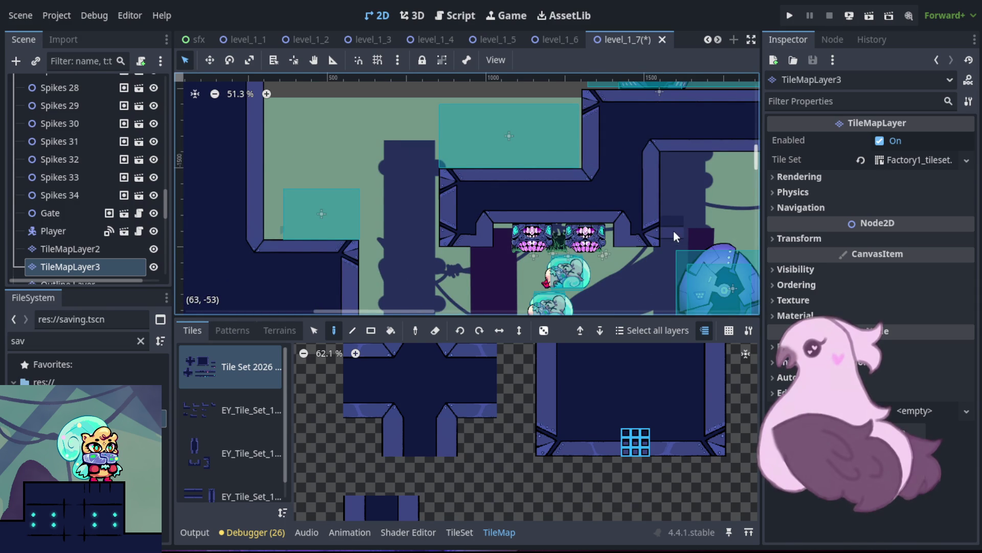
- Save the level_1_7 scene with Ctrl+S
{"action": "scroll", "coordinate": [603, 233], "scroll_direction": "up", "scroll_amount": 2}
{"action": "scroll", "coordinate": [603, 233], "scroll_direction": "up", "scroll_amount": 4}
{"action": "key", "text": "ctrl+s"}
{"action": "scroll", "coordinate": [520, 256], "scroll_direction": "up", "scroll_amount": 4}
- Select Grill 11 and NewGrill7 and try dragging the selected grills down together
{"action": "left_click", "coordinate": [116, 183]}
{"action": "left_click", "coordinate": [295, 288]}
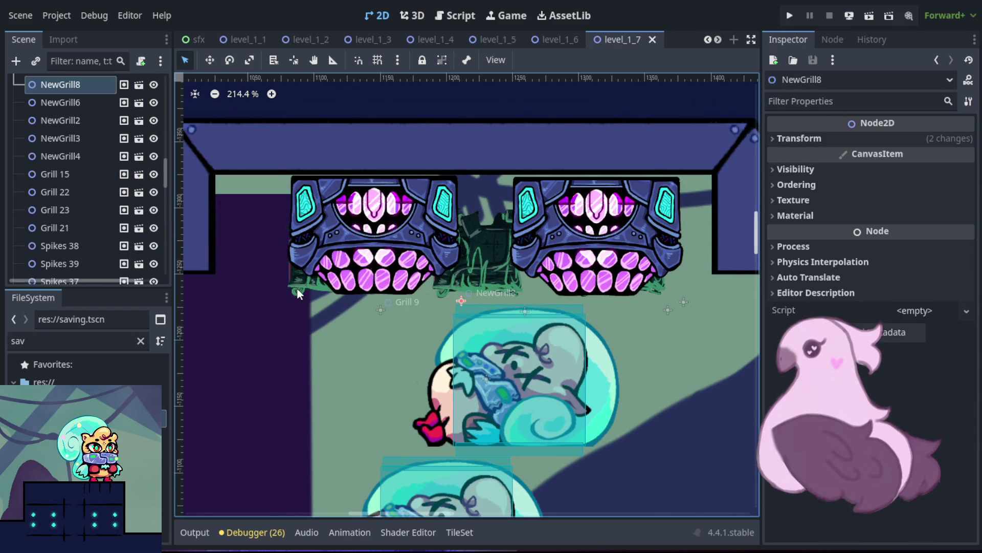
{"action": "left_click", "coordinate": [486, 263]}
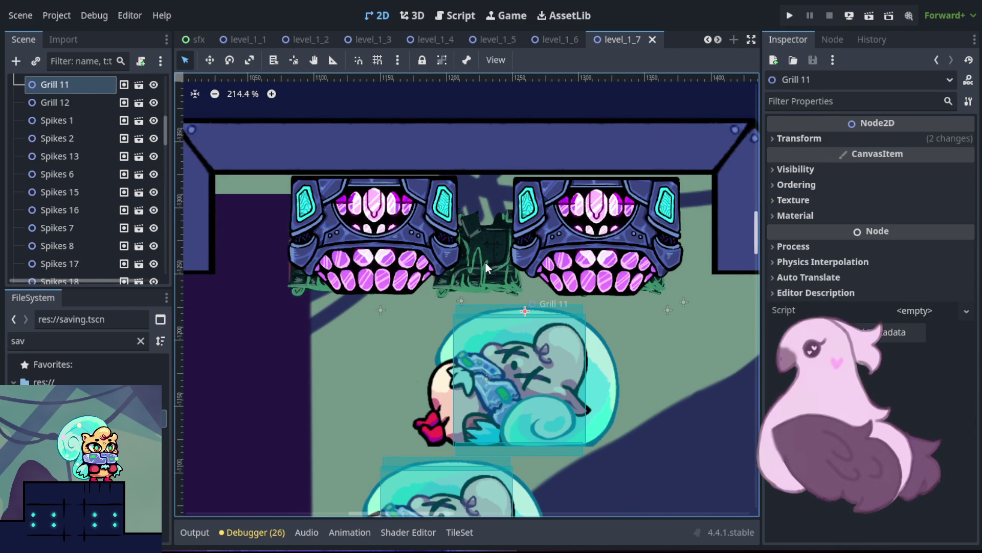
{"action": "left_click", "coordinate": [659, 290], "text": "shift"}
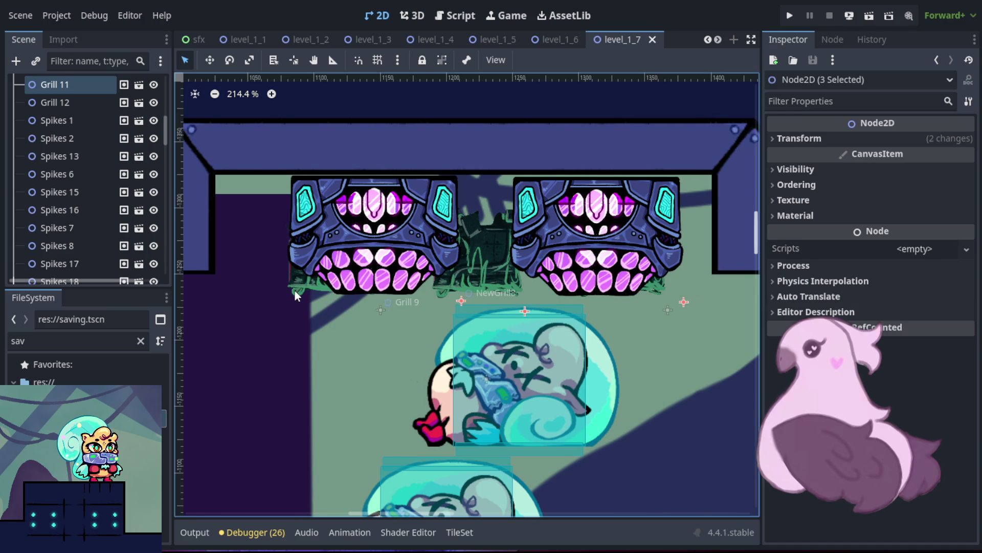
{"action": "mouse_move", "coordinate": [295, 290]}
{"action": "left_mouse_down"}
{"action": "mouse_move", "coordinate": [285, 351]}
{"action": "mouse_move", "coordinate": [297, 312]}
{"action": "left_mouse_up"}
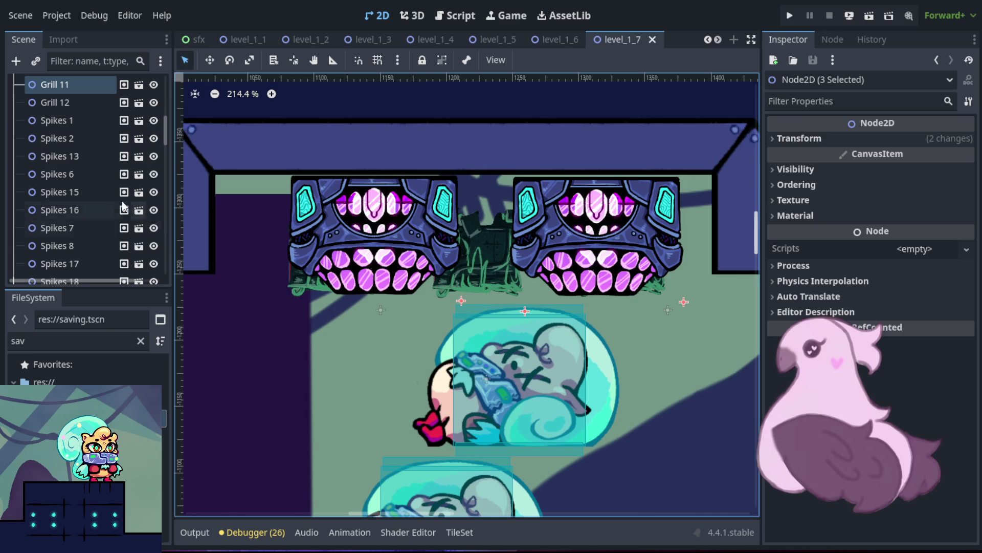
- Move the left grill up about 40 px, nudge NewGrill8 up-left, and nudge NewGrill7 slightly up
{"action": "left_click", "coordinate": [97, 173]}
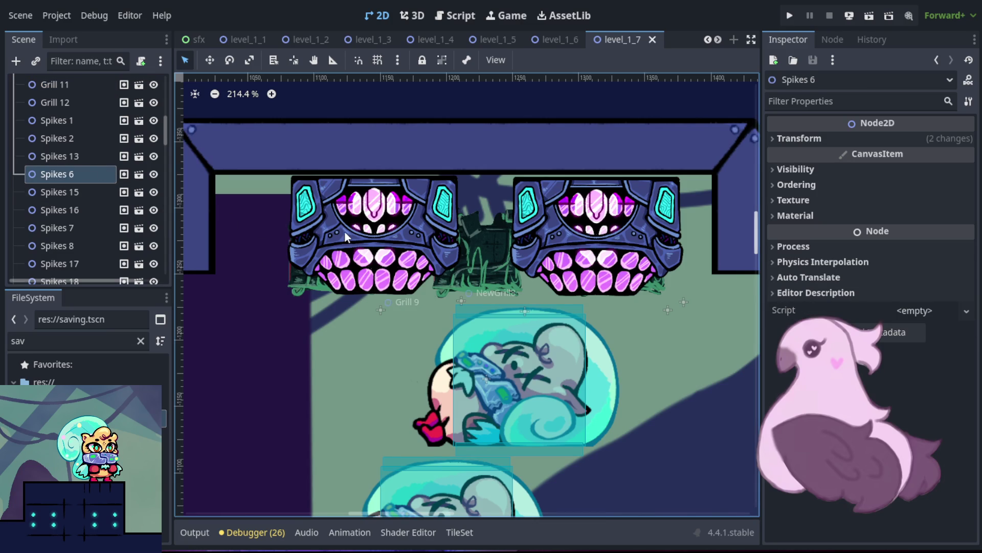
{"action": "left_click_drag", "start_coordinate": [351, 231], "coordinate": [351, 188]}
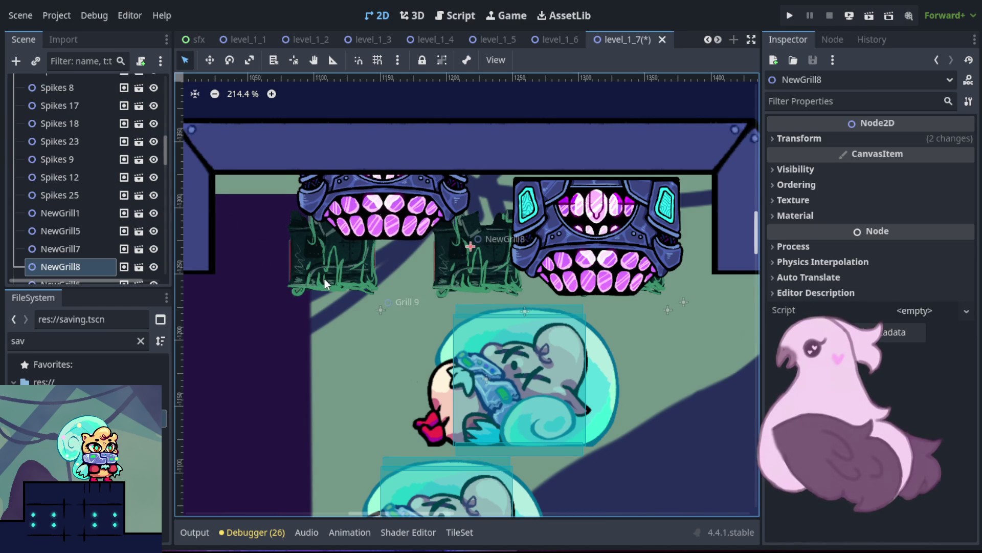
{"action": "mouse_move", "coordinate": [312, 266]}
{"action": "left_mouse_down"}
{"action": "mouse_move", "coordinate": [318, 307]}
{"action": "mouse_move", "coordinate": [330, 280]}
{"action": "left_mouse_up"}
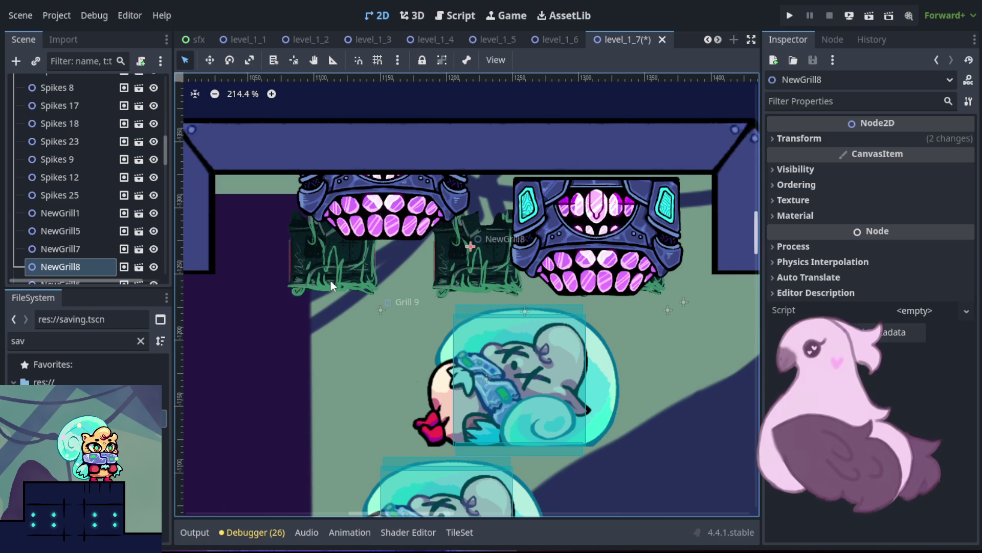
{"action": "key", "text": "ctrl+z"}
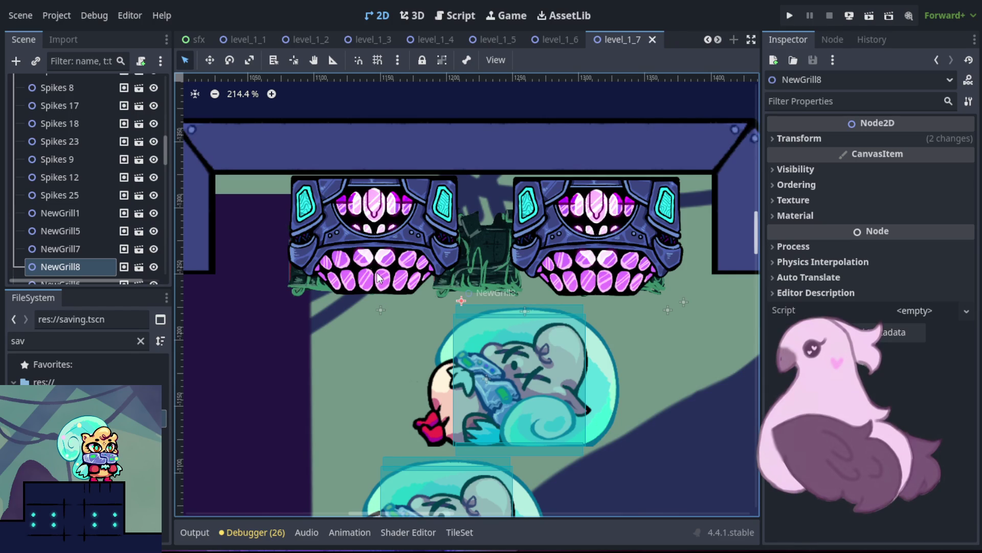
{"action": "left_click_drag", "start_coordinate": [374, 228], "coordinate": [373, 224]}
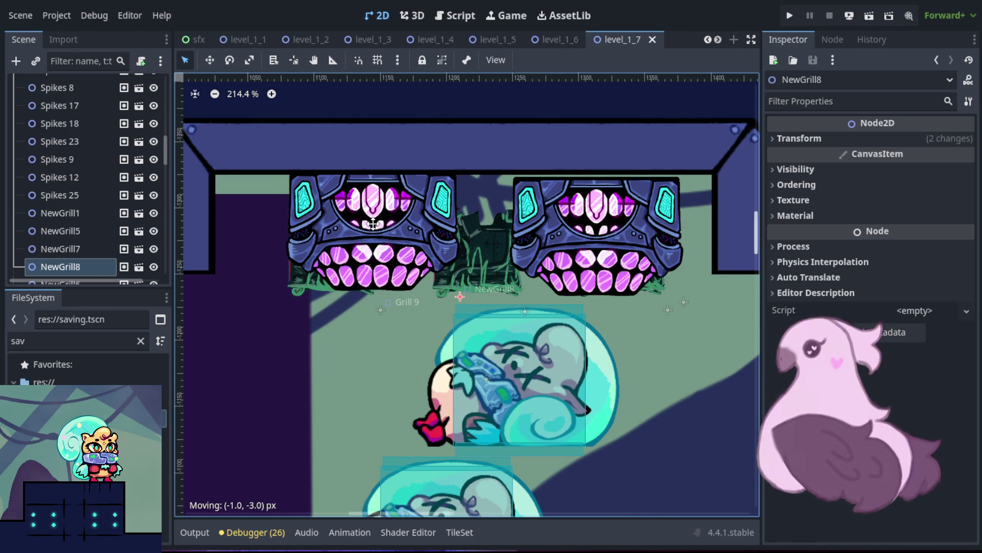
{"action": "left_click", "coordinate": [597, 238]}
{"action": "left_click_drag", "start_coordinate": [597, 239], "coordinate": [598, 231]}
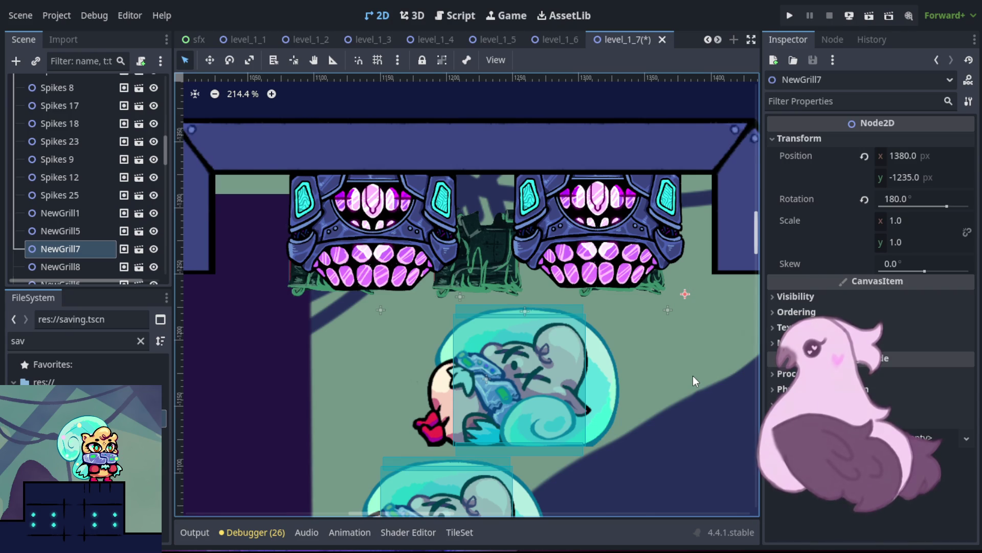
- Bring the left grill area into view and move NewGrill8 up about 34 px
{"action": "scroll", "coordinate": [639, 332], "scroll_direction": "up", "scroll_amount": 6}
{"action": "scroll", "coordinate": [294, 226], "scroll_direction": "up", "scroll_amount": 3}
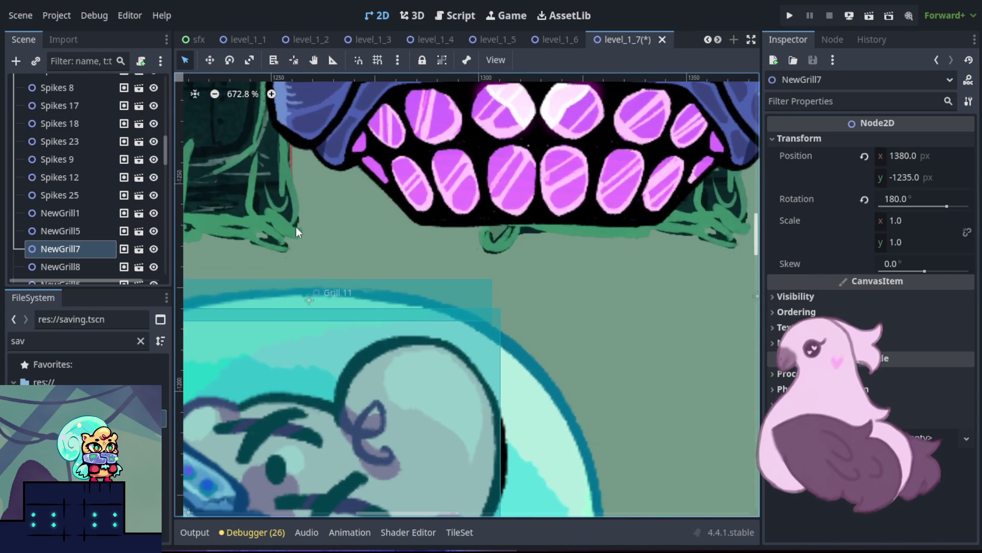
{"action": "scroll", "coordinate": [708, 287], "scroll_direction": "right", "scroll_amount": 5}
{"action": "left_click", "coordinate": [613, 226]}
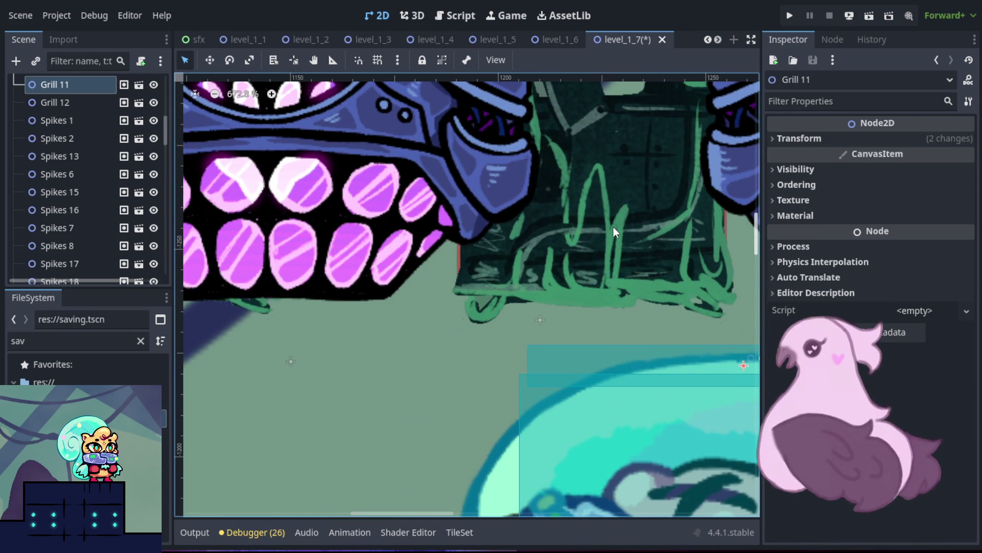
{"action": "left_click", "coordinate": [576, 310]}
{"action": "scroll", "coordinate": [576, 310], "scroll_direction": "down", "scroll_amount": 7}
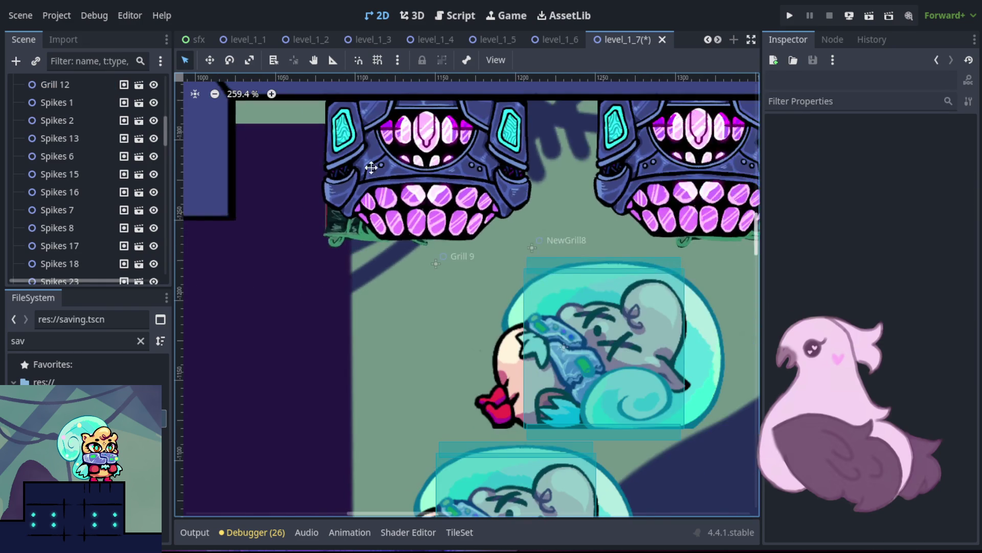
{"action": "left_click_drag", "start_coordinate": [371, 167], "coordinate": [636, 192]}
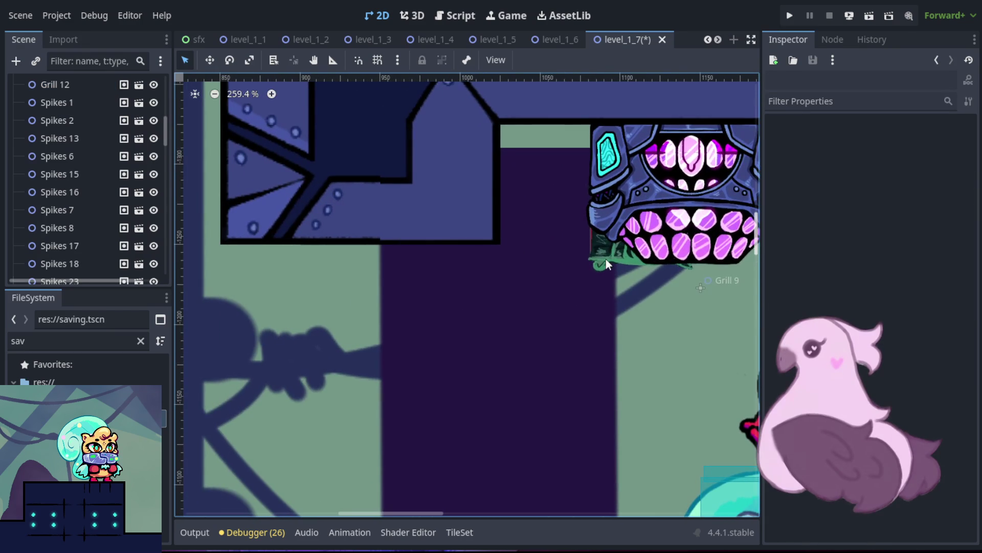
{"action": "left_click", "coordinate": [601, 260]}
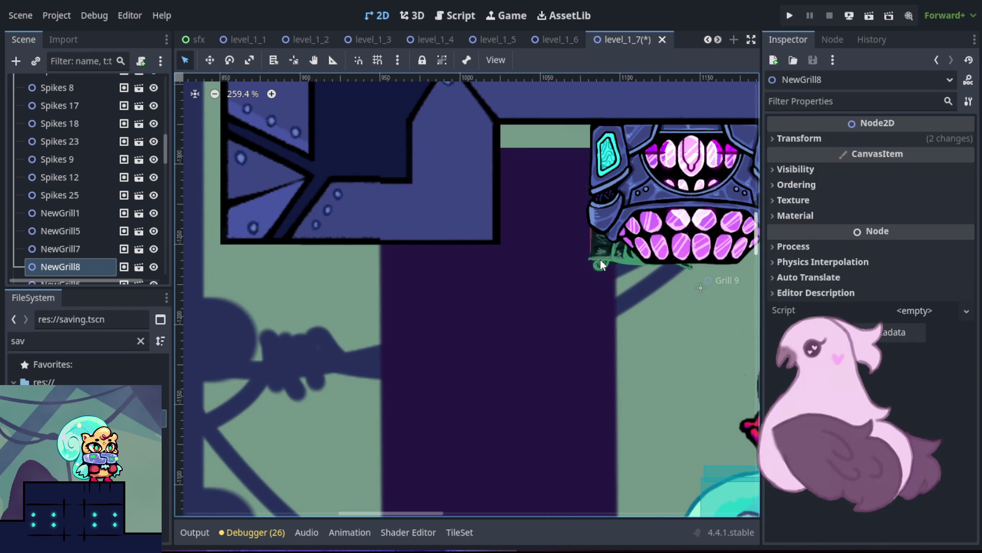
{"action": "mouse_move", "coordinate": [601, 260]}
{"action": "left_mouse_down"}
{"action": "mouse_move", "coordinate": [517, 278]}
{"action": "mouse_move", "coordinate": [596, 228]}
{"action": "mouse_move", "coordinate": [633, 165]}
{"action": "left_mouse_up"}
- Delete Grill 9 and fine-tune NewGrill8's position under the ceiling
{"action": "mouse_move", "coordinate": [634, 241]}
{"action": "left_mouse_down"}
{"action": "mouse_move", "coordinate": [561, 295]}
{"action": "mouse_move", "coordinate": [528, 339]}
{"action": "left_mouse_up"}
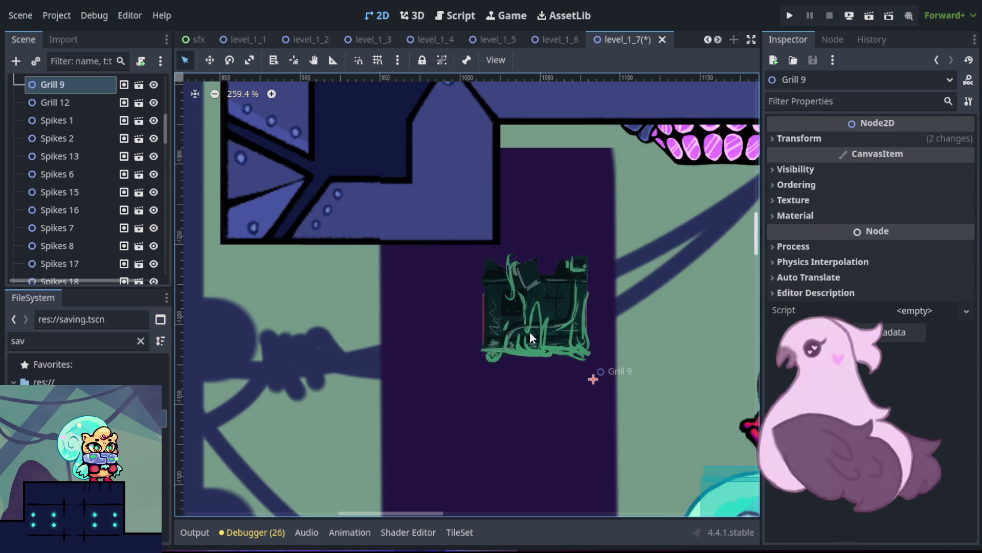
{"action": "key", "text": "Delete"}
{"action": "left_click_drag", "start_coordinate": [672, 156], "coordinate": [632, 240]}
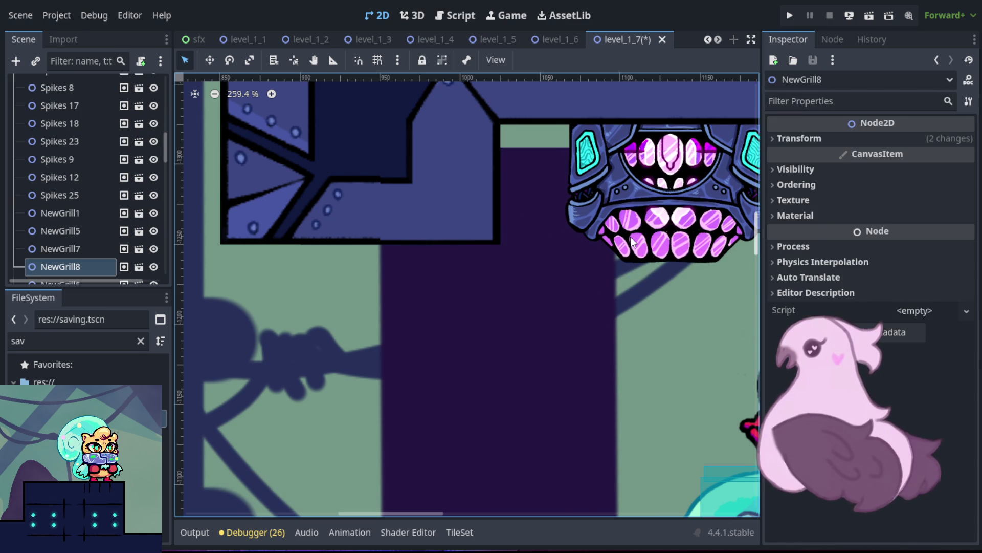
{"action": "scroll", "coordinate": [632, 242], "scroll_direction": "down", "scroll_amount": 2}
{"action": "scroll", "coordinate": [545, 276], "scroll_direction": "up", "scroll_amount": 2}
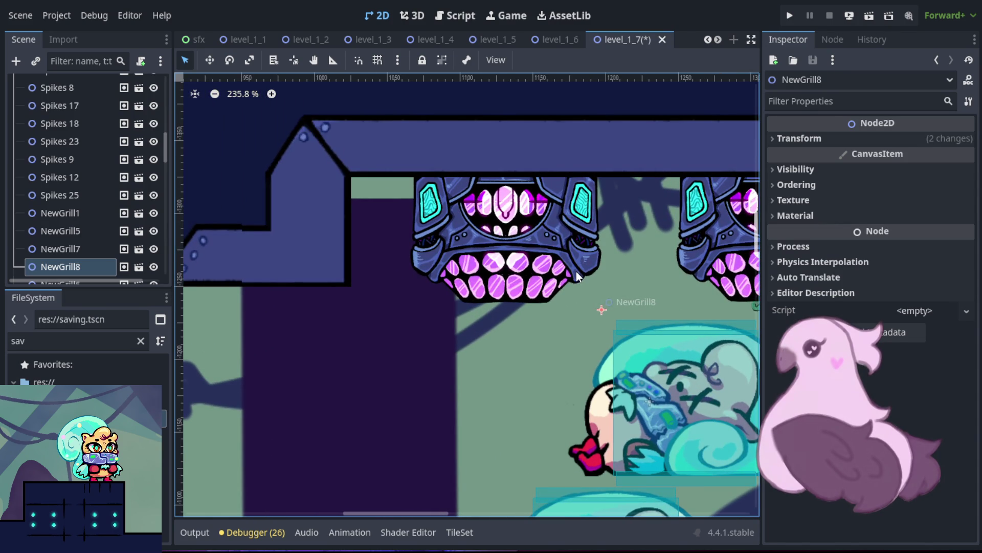
{"action": "scroll", "coordinate": [576, 276], "scroll_direction": "up", "scroll_amount": 3}
{"action": "left_click_drag", "start_coordinate": [514, 225], "coordinate": [510, 227]}
- Delete Grill 12, place NewGrill7 at (1375, -1233), and save level_1_7
{"action": "scroll", "coordinate": [392, 258], "scroll_direction": "down", "scroll_amount": 10}
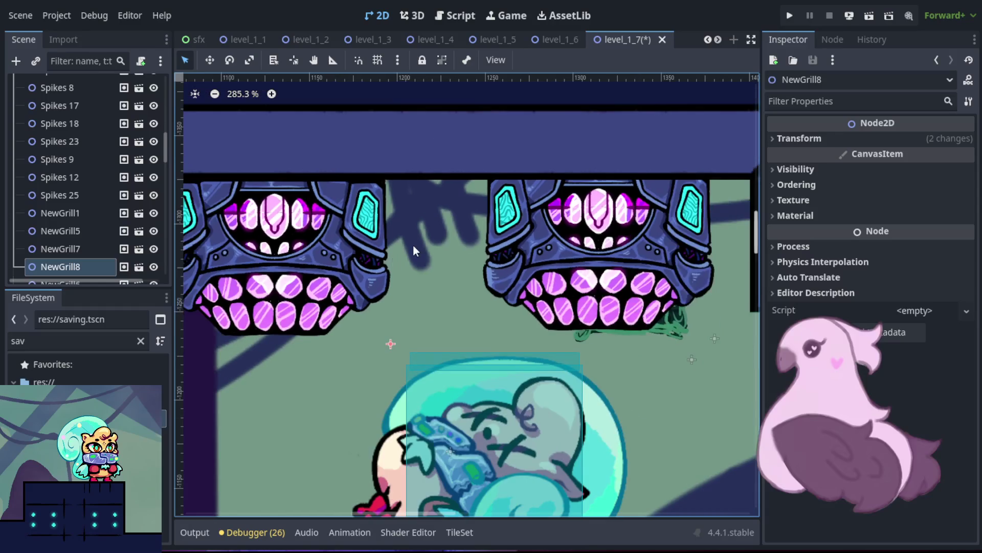
{"action": "left_click", "coordinate": [537, 226]}
{"action": "left_click_drag", "start_coordinate": [537, 225], "coordinate": [572, 299]}
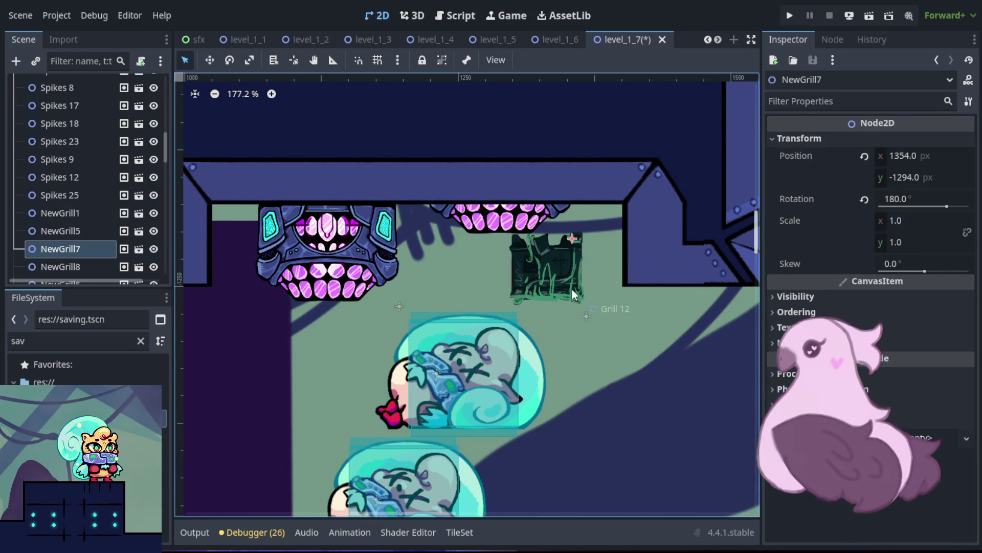
{"action": "left_click", "coordinate": [572, 290]}
{"action": "key", "text": "Delete"}
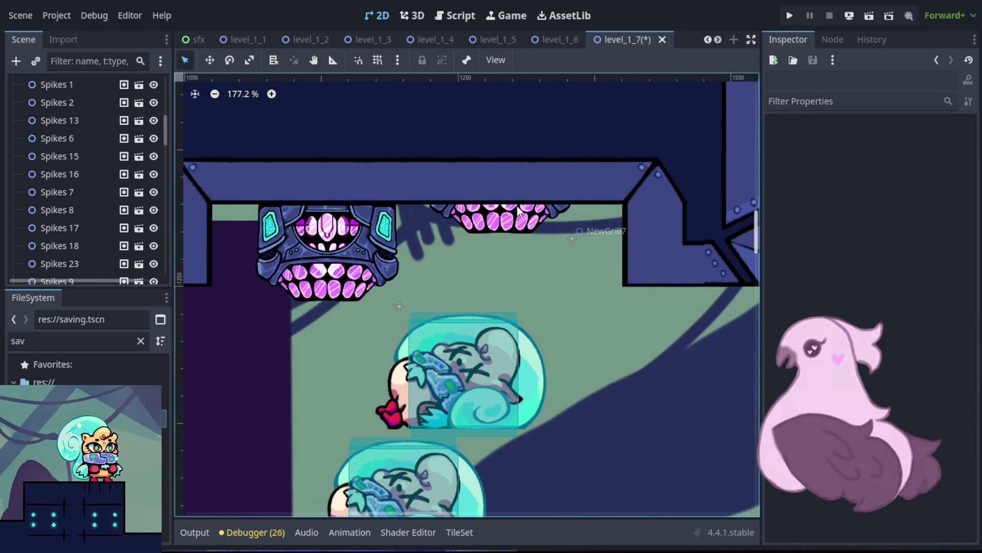
{"action": "mouse_move", "coordinate": [513, 227]}
{"action": "left_mouse_down"}
{"action": "mouse_move", "coordinate": [537, 260]}
{"action": "mouse_move", "coordinate": [535, 289]}
{"action": "left_mouse_up"}
{"action": "scroll", "coordinate": [535, 288], "scroll_direction": "down", "scroll_amount": 5}
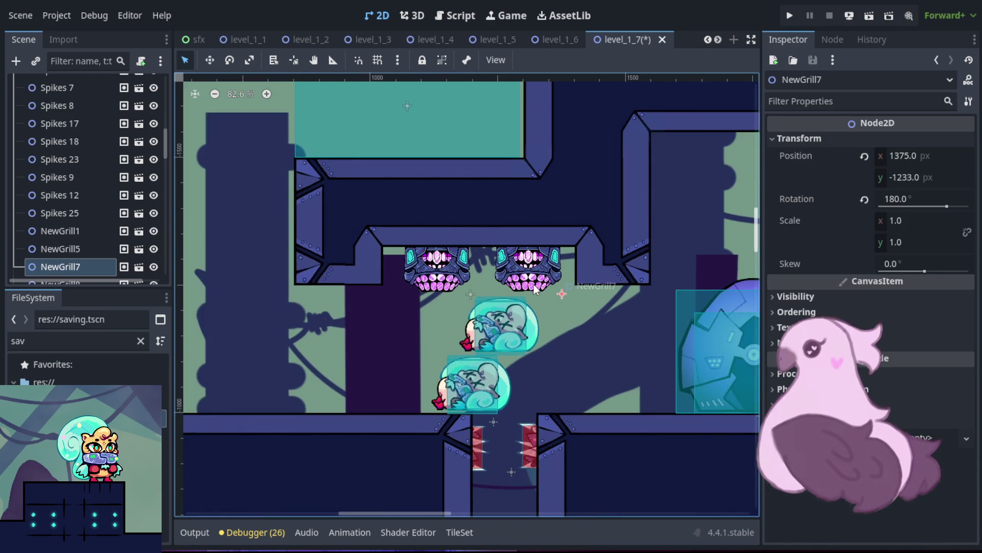
{"action": "key", "text": "ctrl+s"}
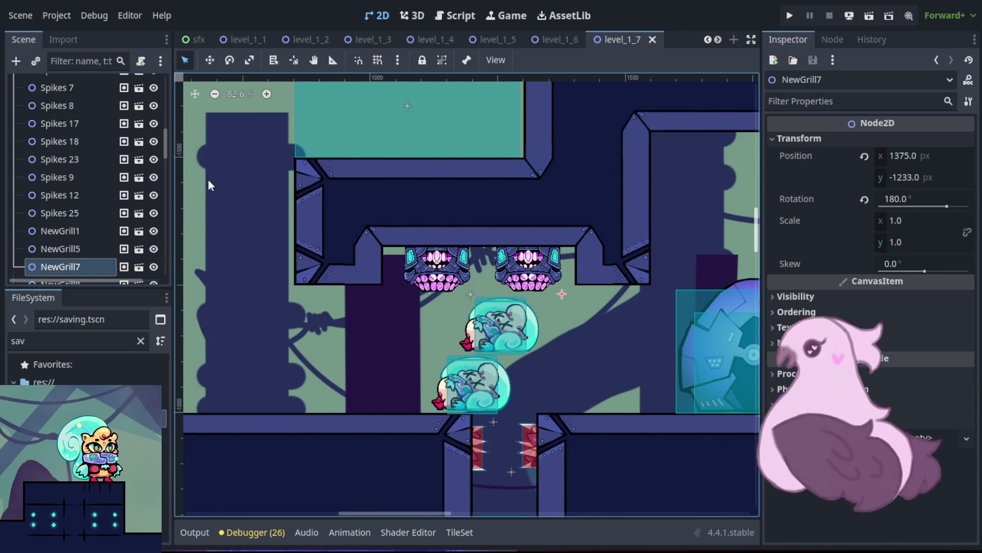
- Switch the editor to the player scene
{"action": "scroll", "coordinate": [227, 42], "scroll_direction": "up", "scroll_amount": 3}
{"action": "left_click", "coordinate": [227, 42]}
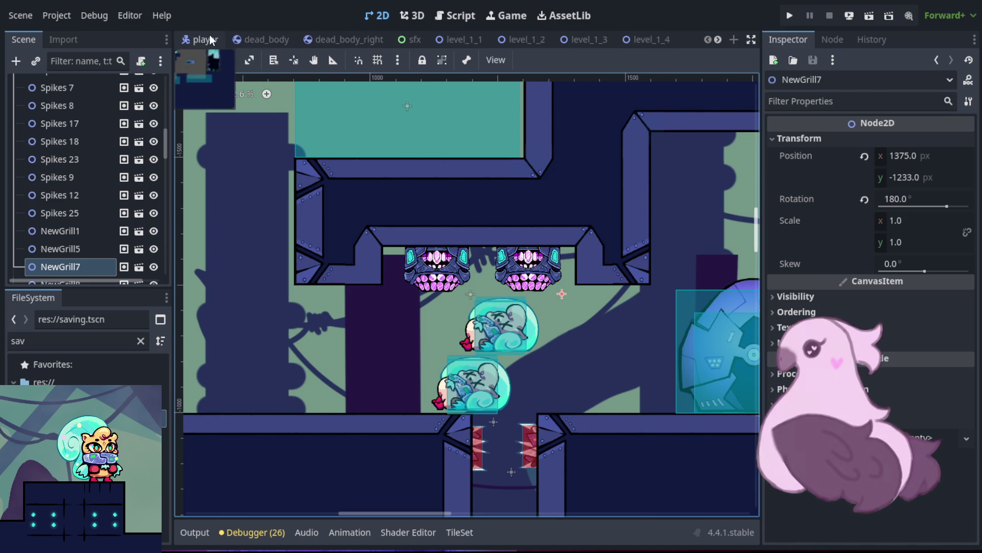
{"action": "scroll", "coordinate": [314, 161], "scroll_direction": "up", "scroll_amount": 8}
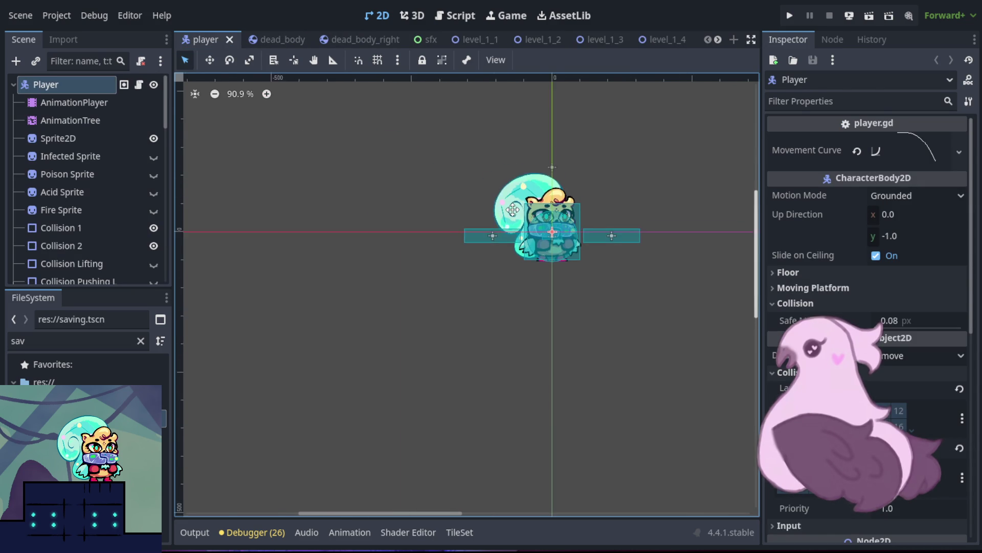
{"action": "scroll", "coordinate": [529, 203], "scroll_direction": "down", "scroll_amount": 3}
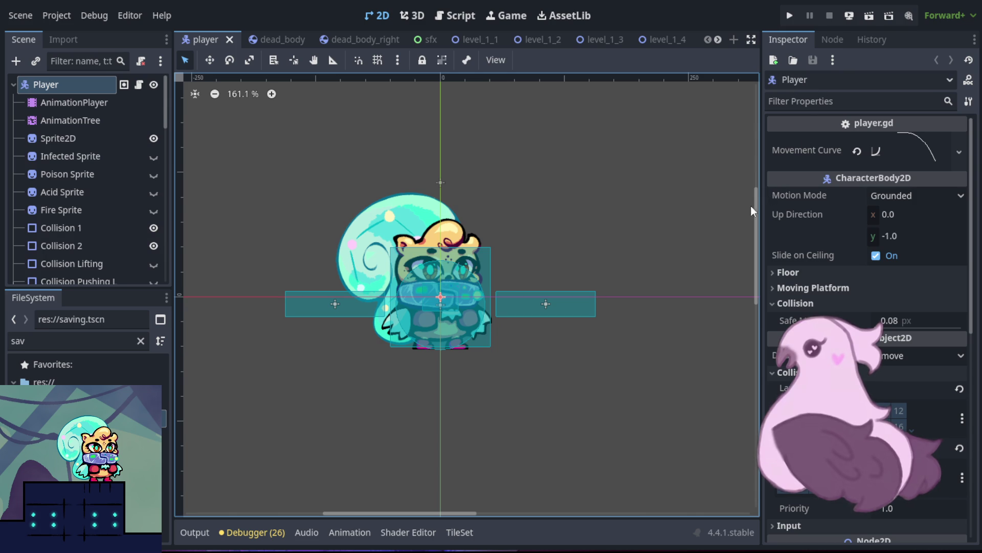
- Select Sprite2D and expand its 1750×2450 spritesheet texture preview of 5 by 7 frames
{"action": "left_click", "coordinate": [346, 242]}
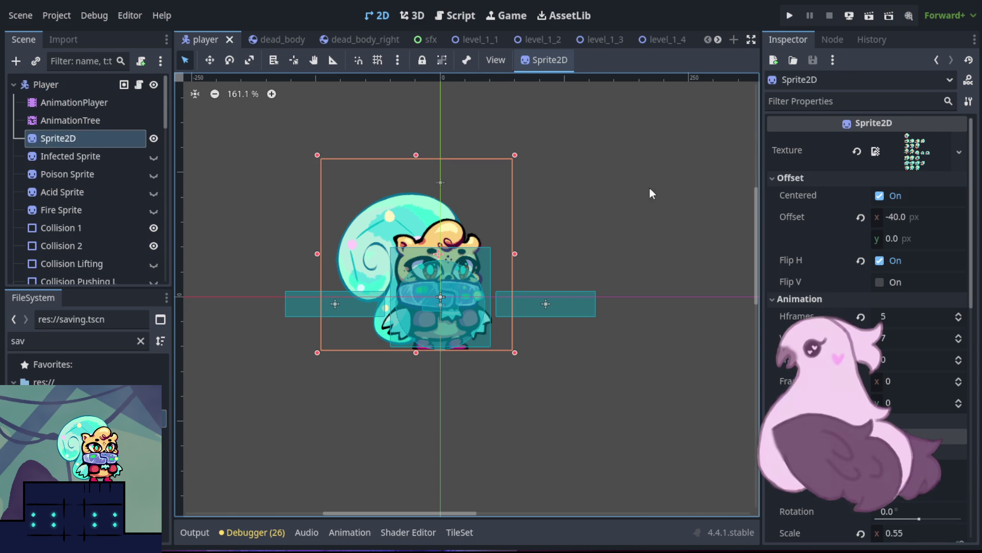
{"action": "left_click", "coordinate": [915, 157]}
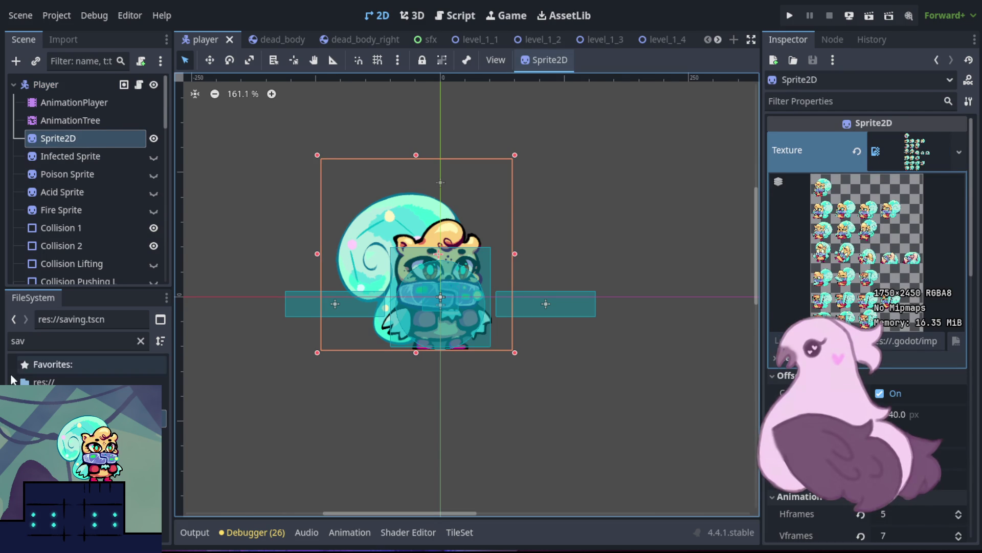
{"action": "left_click", "coordinate": [924, 156]}
{"action": "left_click", "coordinate": [924, 156]}
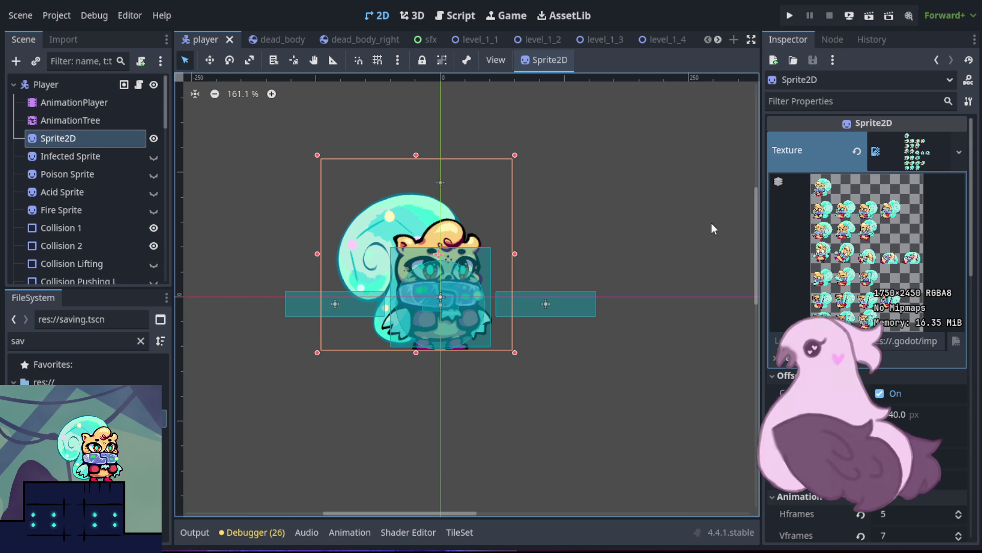
{"action": "left_click", "coordinate": [60, 347]}
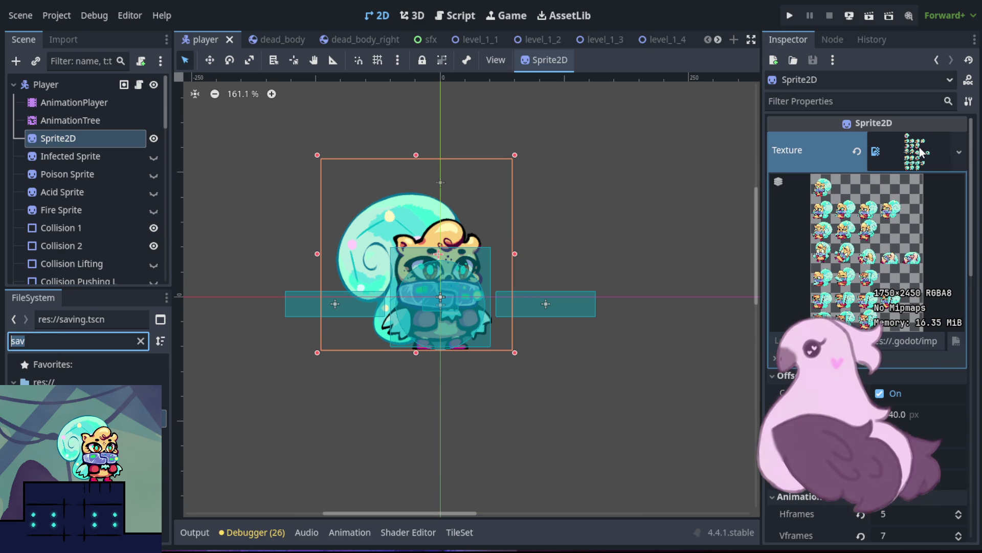
- Filter the FileSystem by 'frames', open Wik_Frames004.png, and recentre the character in the viewport
{"action": "type", "text": "fra"}
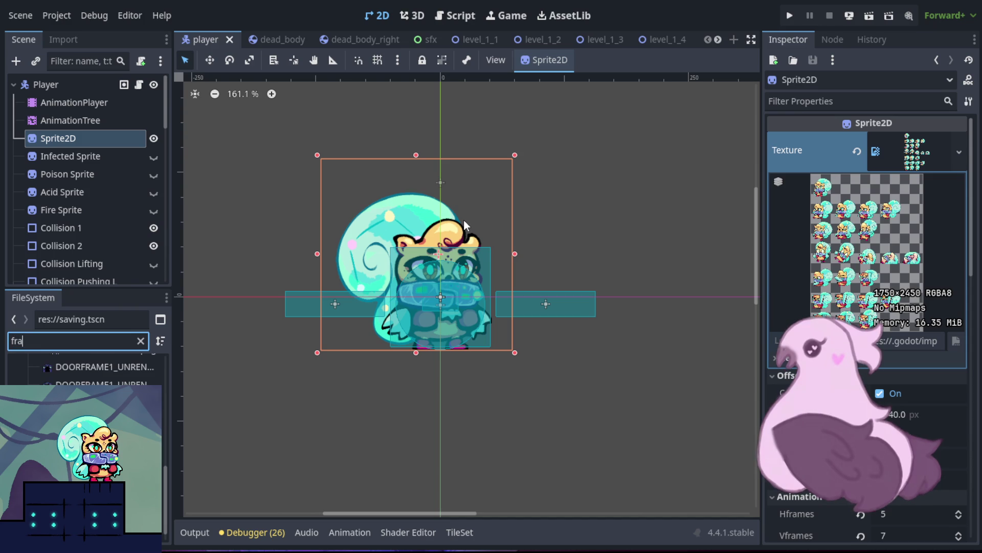
{"action": "type", "text": "mes"}
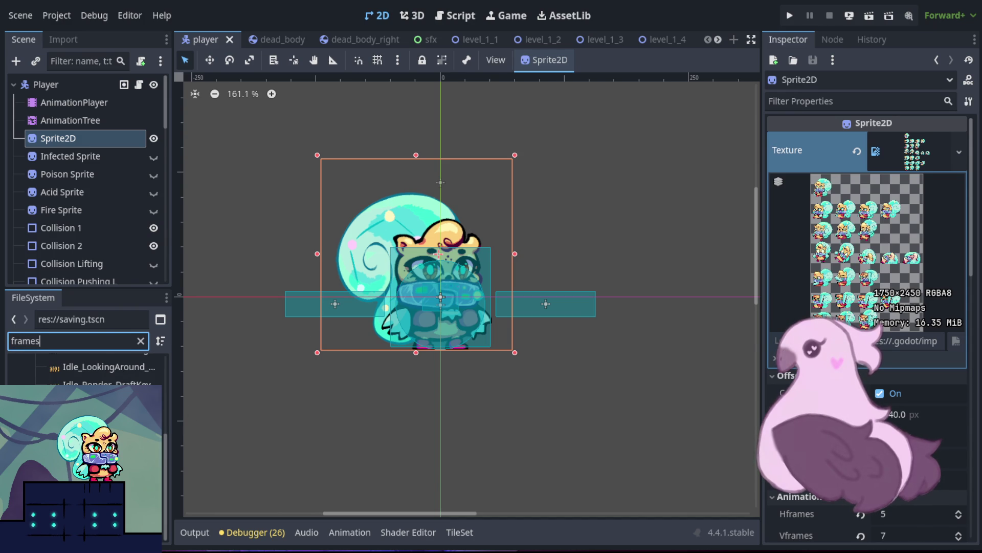
{"action": "left_click", "coordinate": [828, 171]}
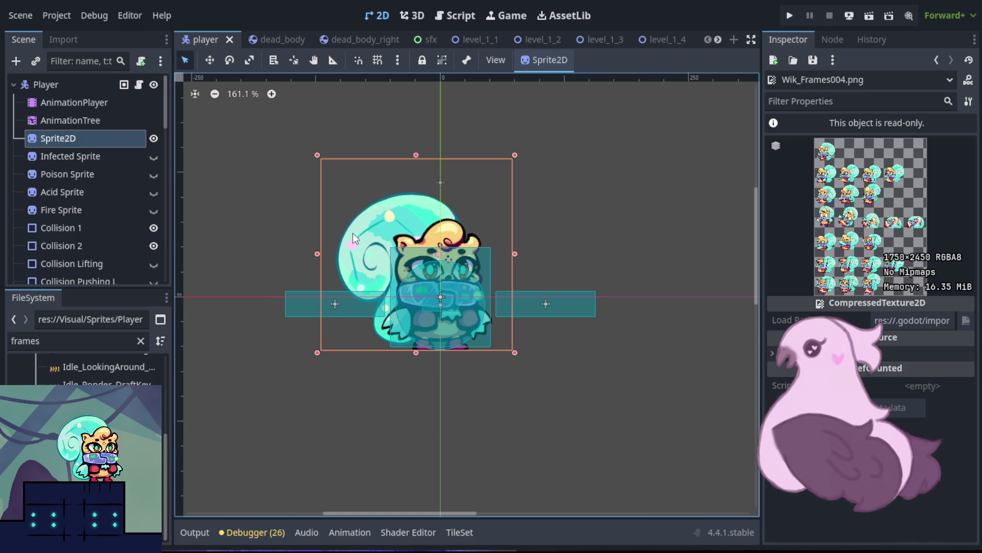
{"action": "scroll", "coordinate": [417, 219], "scroll_direction": "up", "scroll_amount": 5}
{"action": "scroll", "coordinate": [416, 219], "scroll_direction": "up", "scroll_amount": 1}
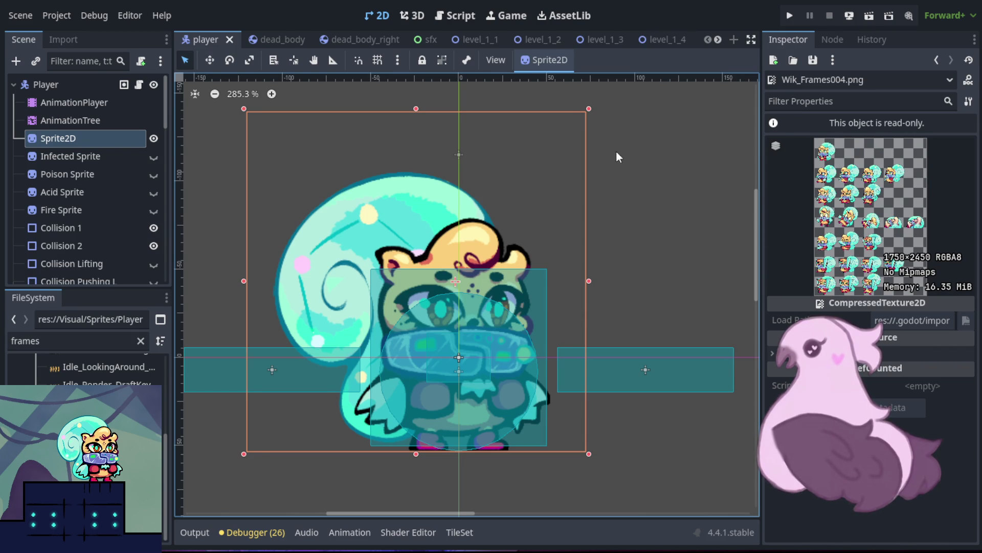
{"action": "scroll", "coordinate": [625, 172], "scroll_direction": "down", "scroll_amount": 10}
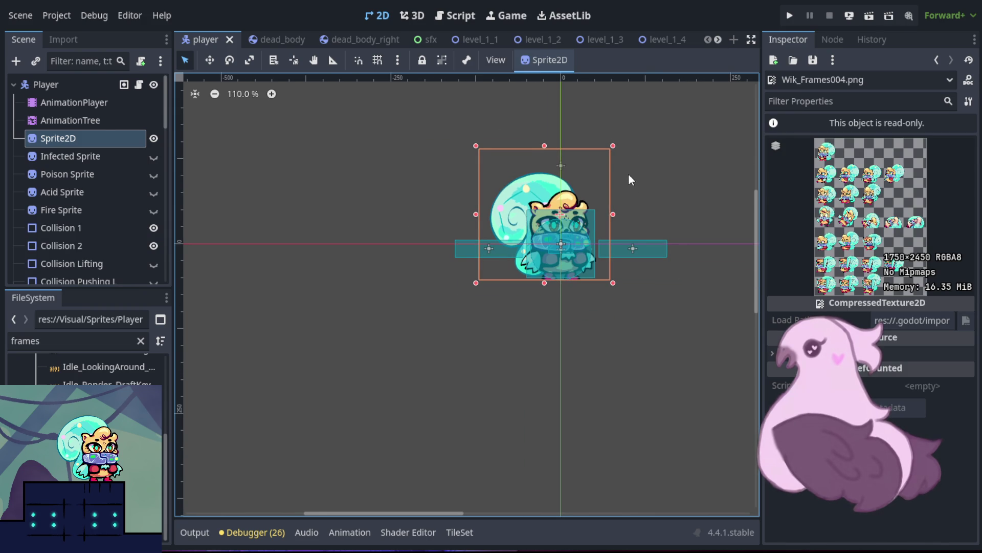
{"action": "scroll", "coordinate": [629, 174], "scroll_direction": "up", "scroll_amount": 8}
{"action": "left_click_drag", "start_coordinate": [537, 229], "coordinate": [567, 238]}
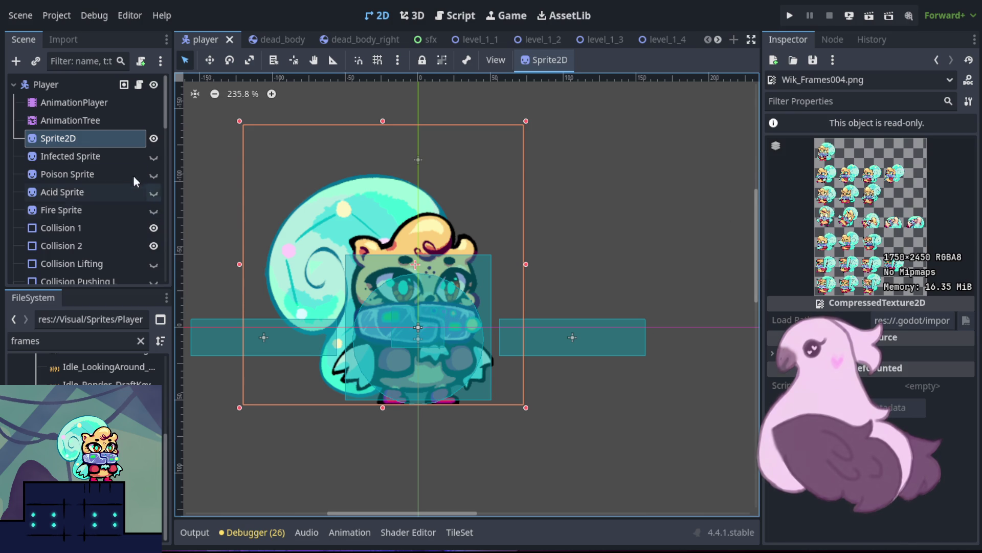
- Inspect the Collision 2 circle shape, then run the project to reach the title menu
{"action": "left_click", "coordinate": [394, 293]}
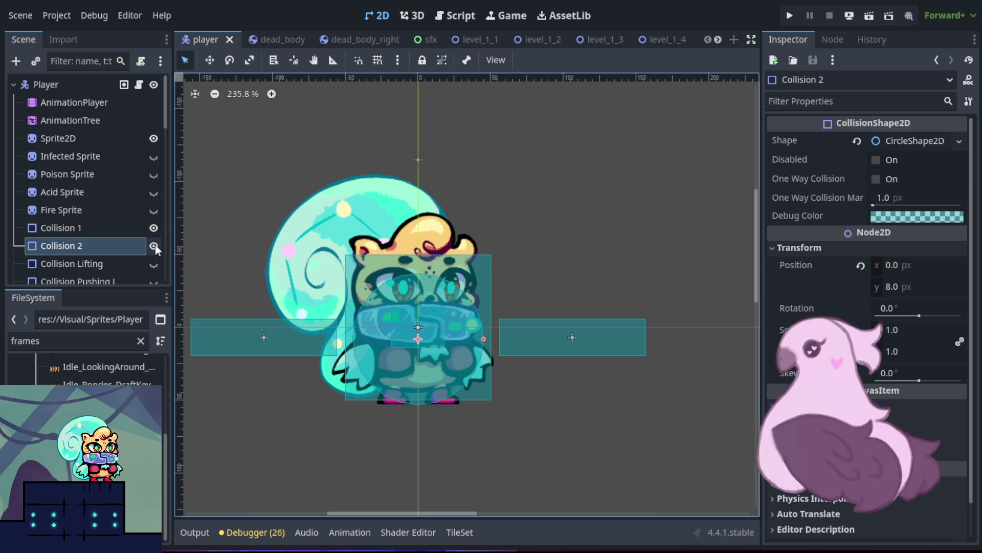
{"action": "left_click", "coordinate": [789, 17]}
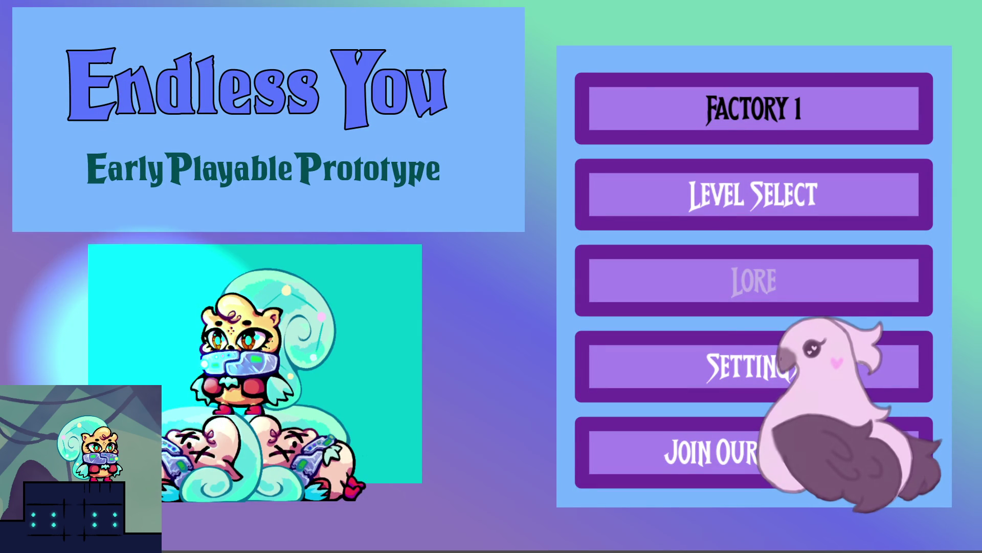
- Start the game and jump right across the raised and purple platforms down to the lower floor
{"action": "key", "text": "Return"}
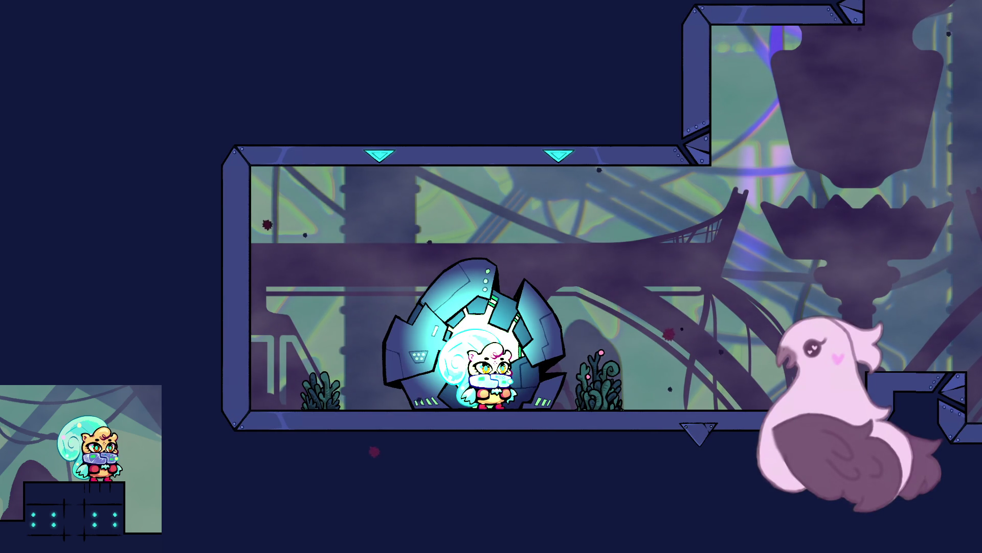
{"action": "key", "text": "Right"}
{"action": "key", "text": "space"}
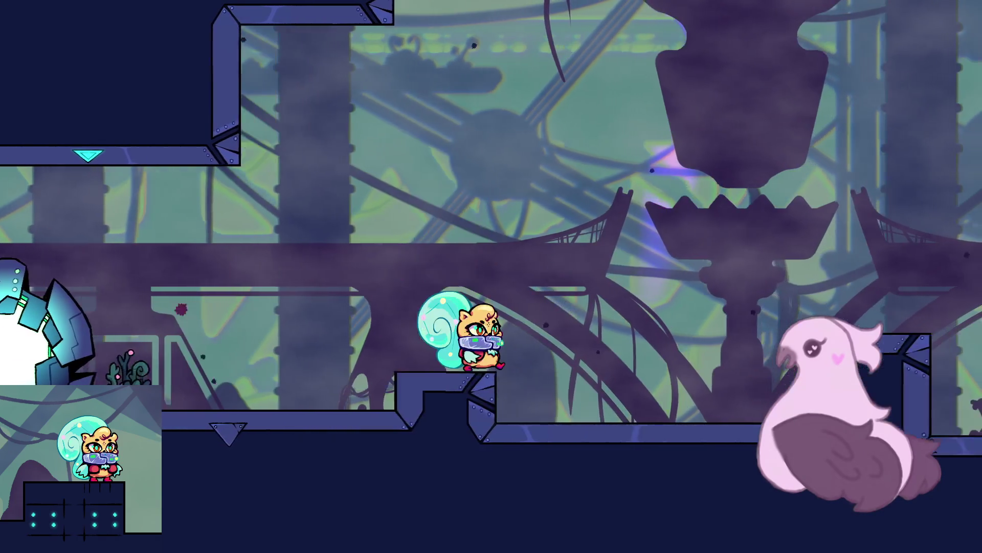
{"action": "key", "text": "space"}
{"action": "key", "text": "Right"}
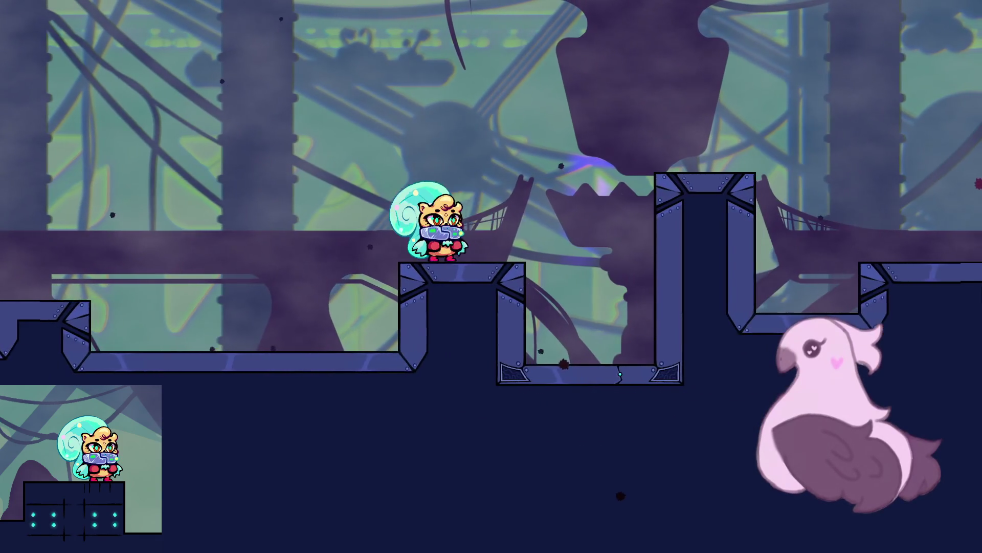
{"action": "key", "text": "Left"}
{"action": "key", "text": "Right"}
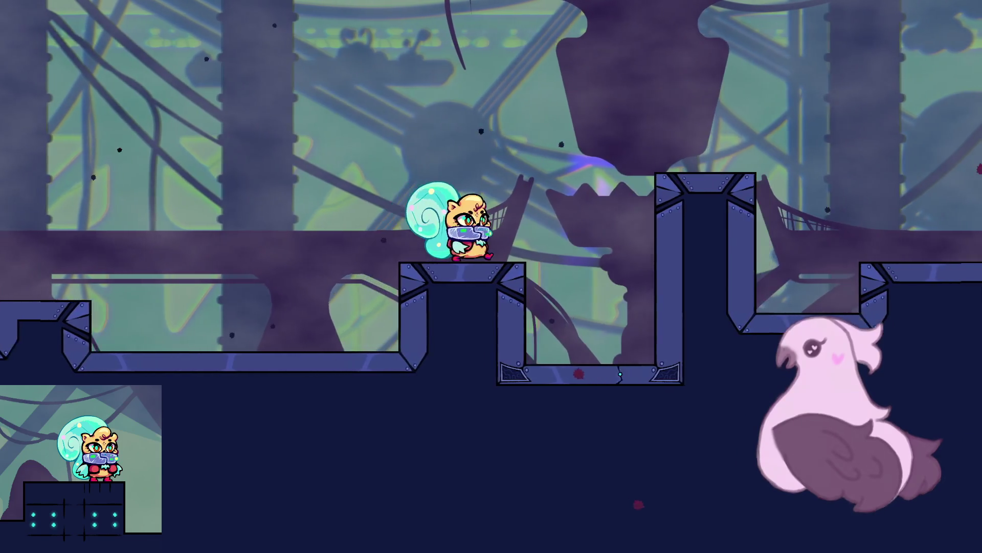
{"action": "key", "text": "space"}
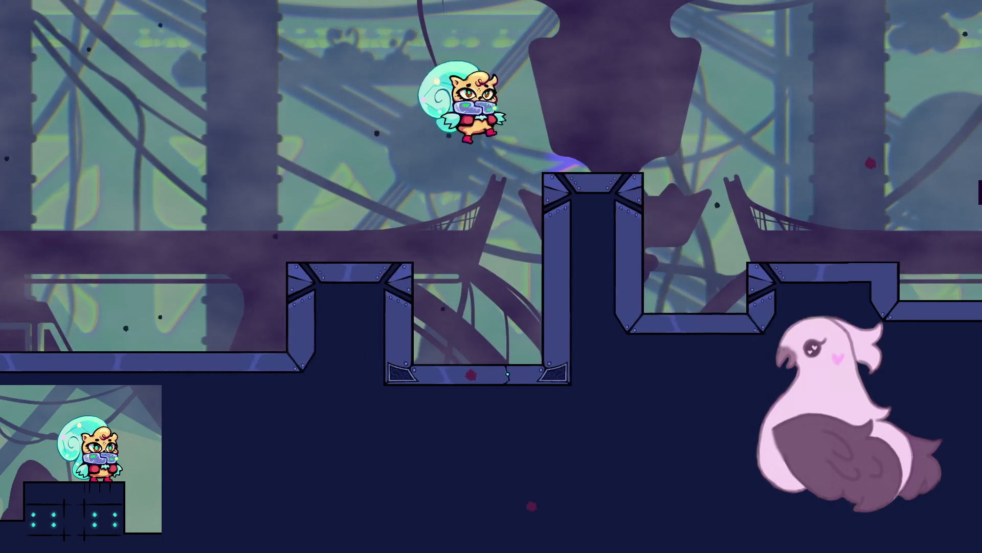
{"action": "key", "text": "space"}
{"action": "key", "text": "Right"}
{"action": "key", "text": "space"}
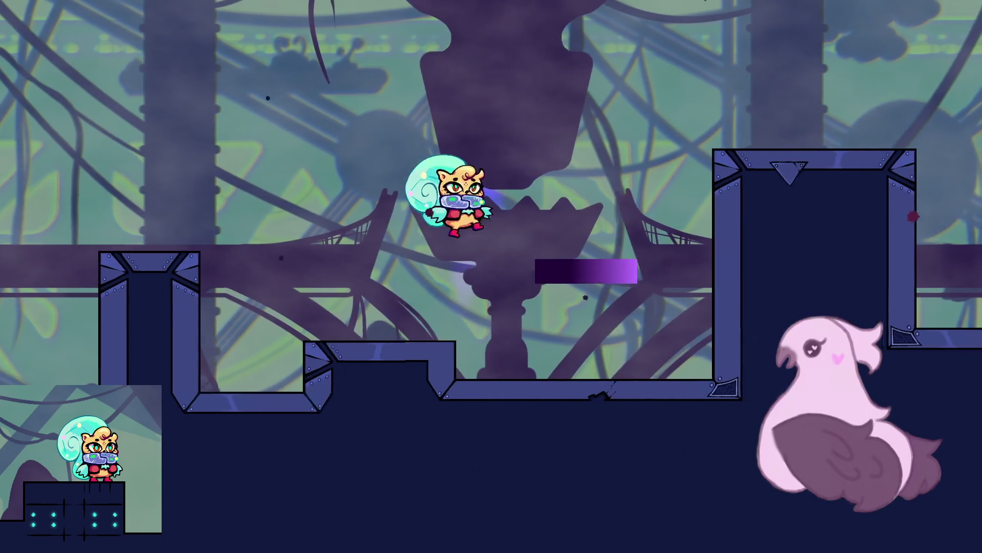
{"action": "key", "text": "space"}
{"action": "key", "text": "Right"}
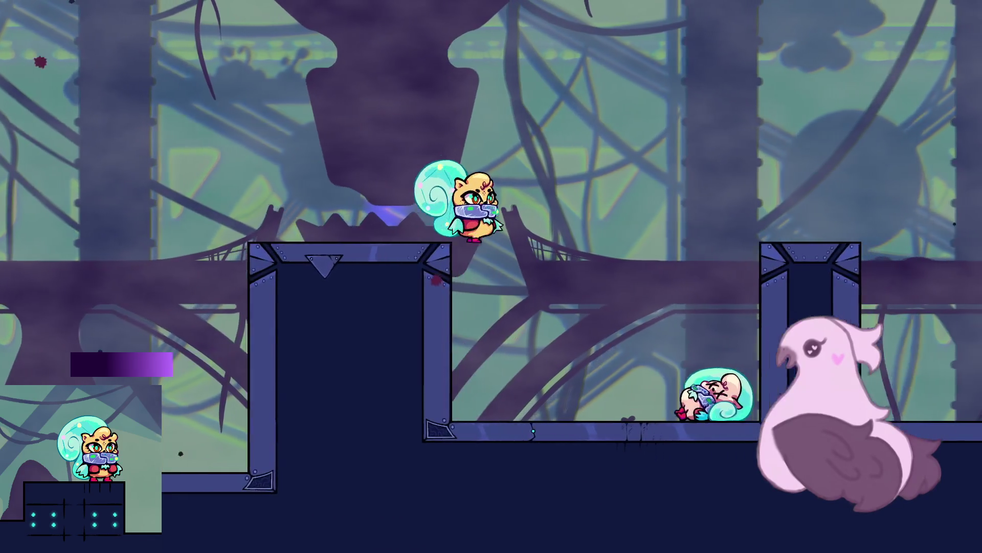
- Jump onto the pillar top and higher platforms, leaping high off the right platform
{"action": "key", "text": "Left"}
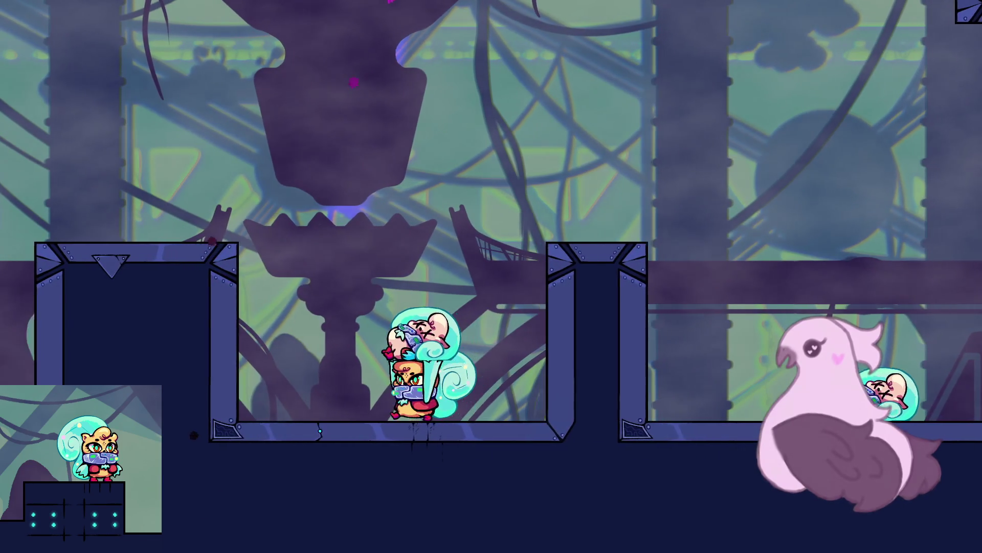
{"action": "key", "text": "Right"}
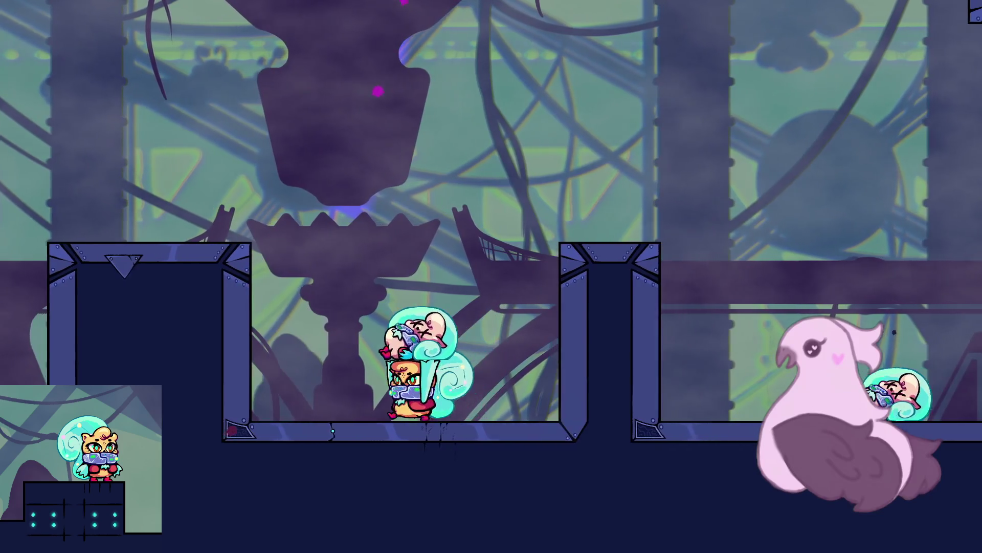
{"action": "key", "text": "space"}
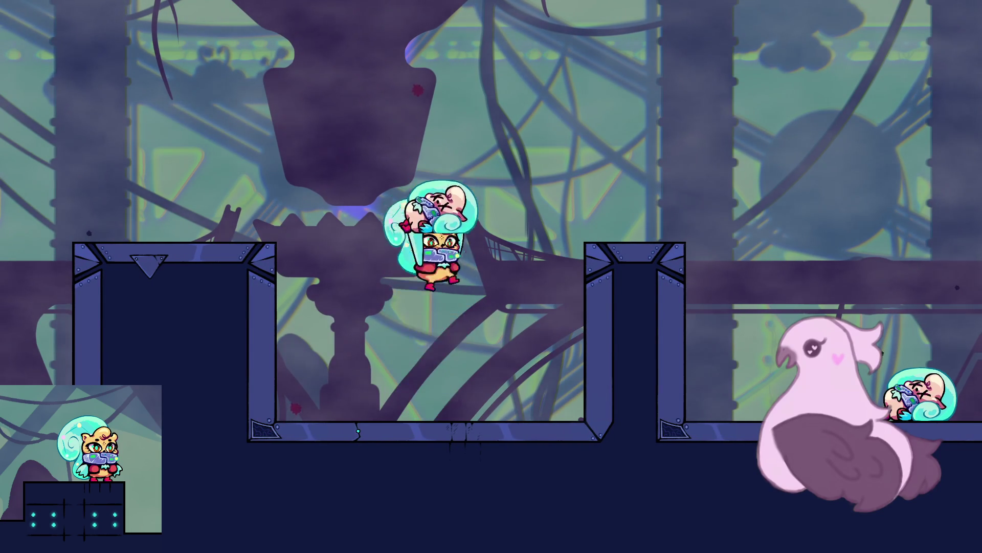
{"action": "key", "text": "Right"}
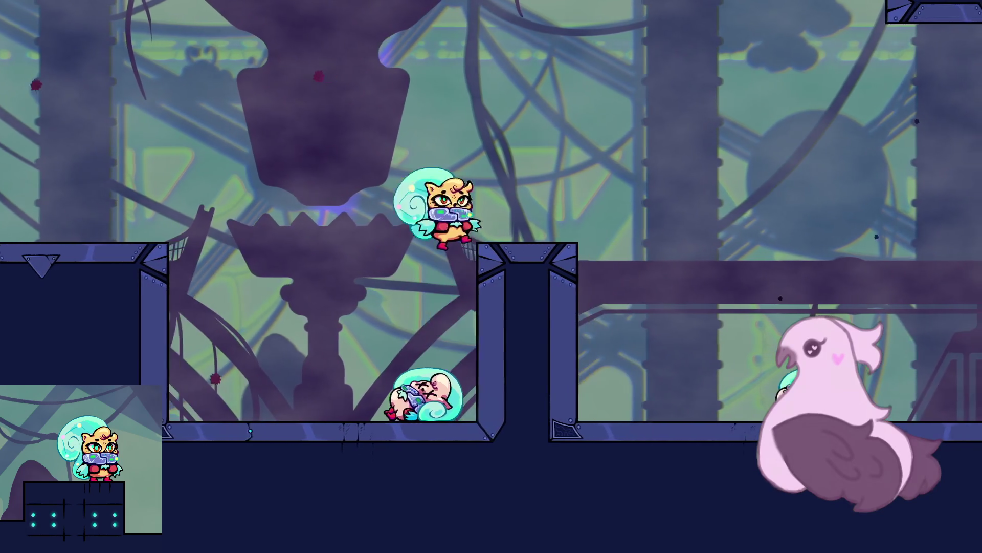
{"action": "key", "text": "space"}
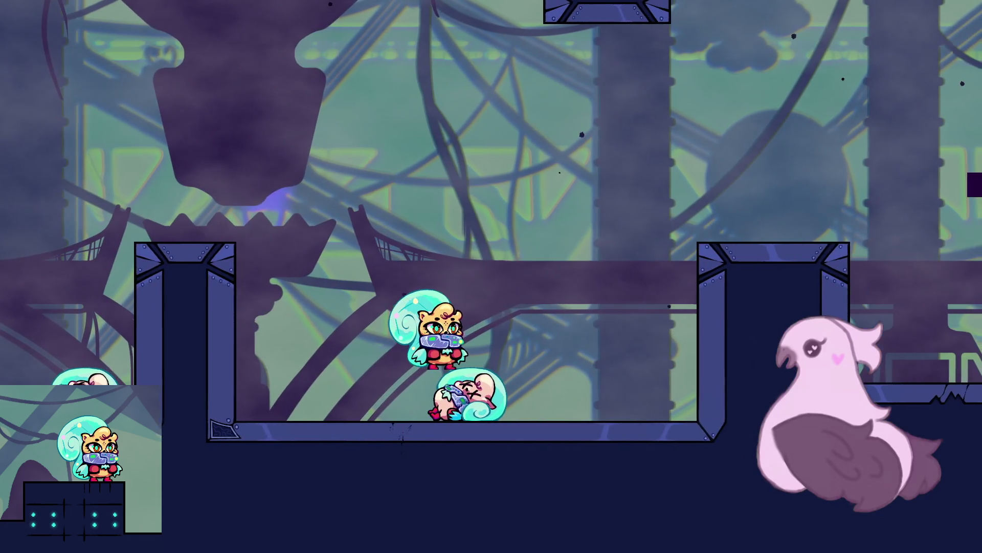
{"action": "key", "text": "Left"}
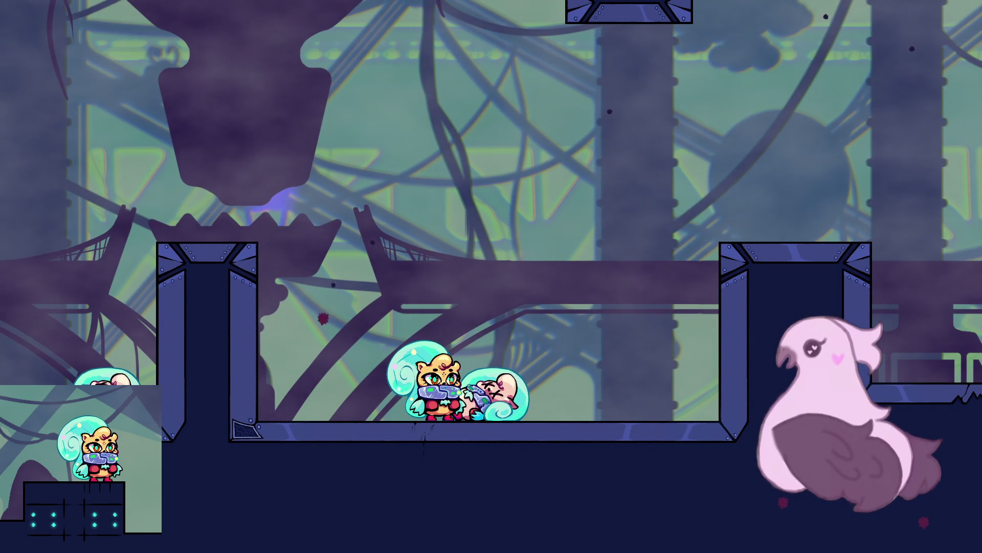
{"action": "key", "text": "Right"}
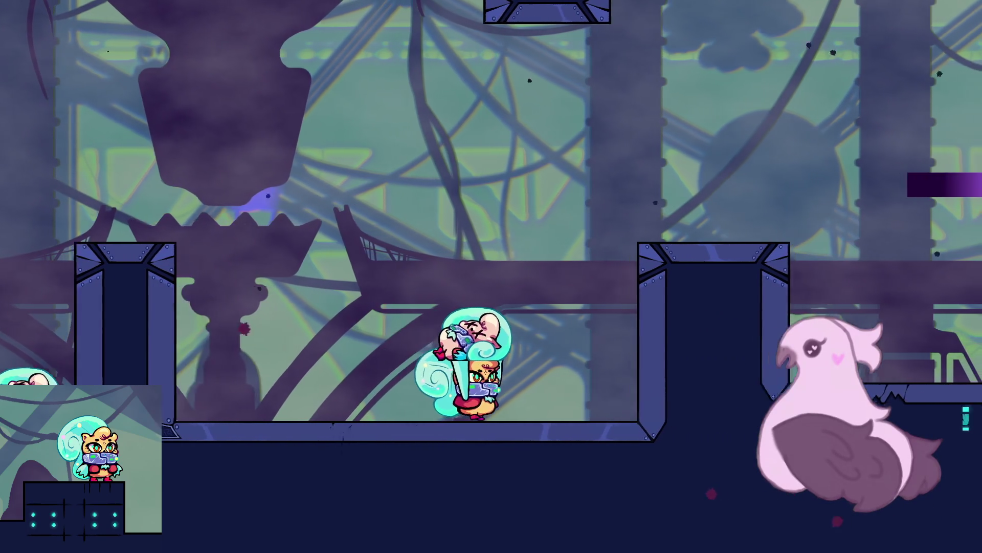
{"action": "key", "text": "space"}
{"action": "key", "text": "Right"}
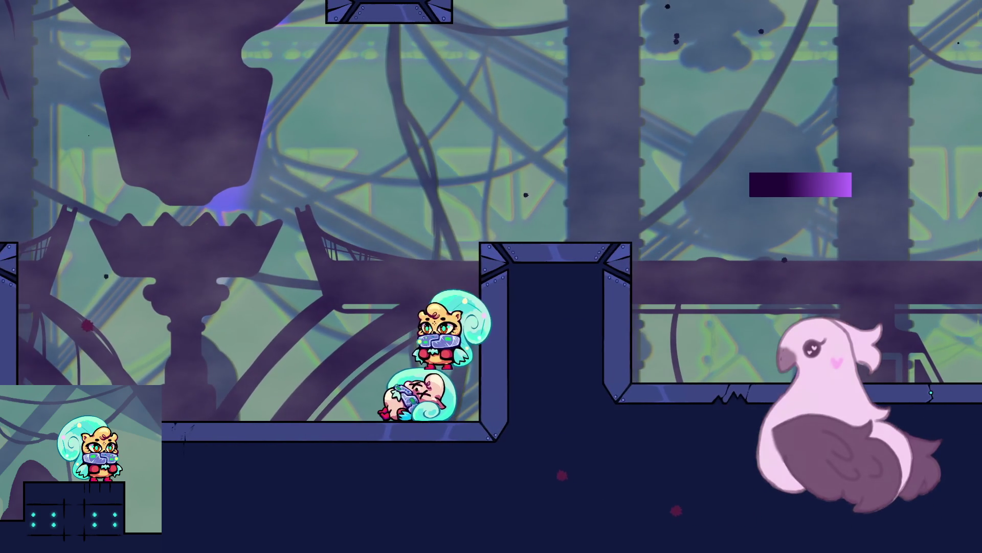
{"action": "key", "text": "space"}
{"action": "key", "text": "Right"}
{"action": "key", "text": "space"}
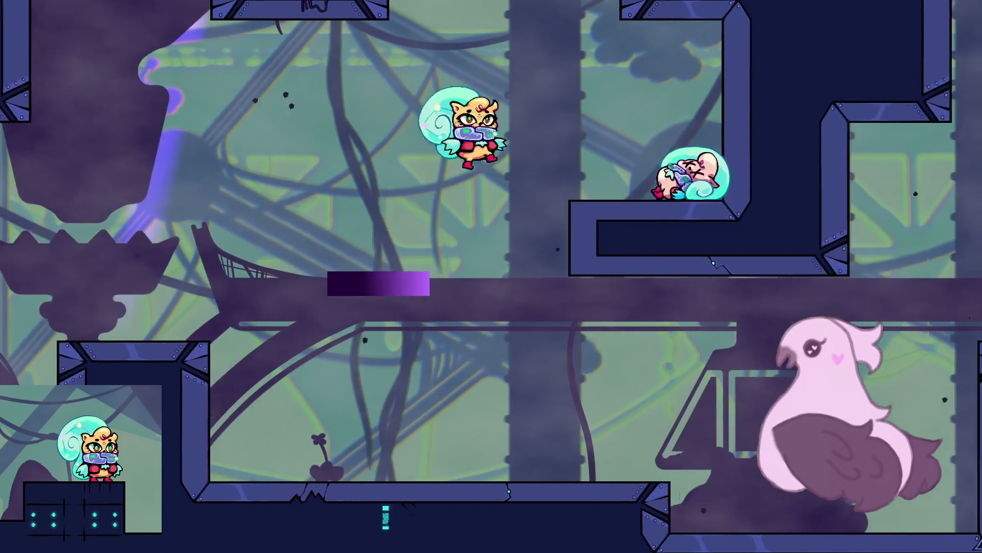
- Pick up the pink companion and carry it along the lower floor, jumping in place
{"action": "key", "text": "Right"}
{"action": "key", "text": "x"}
{"action": "key", "text": "Left"}
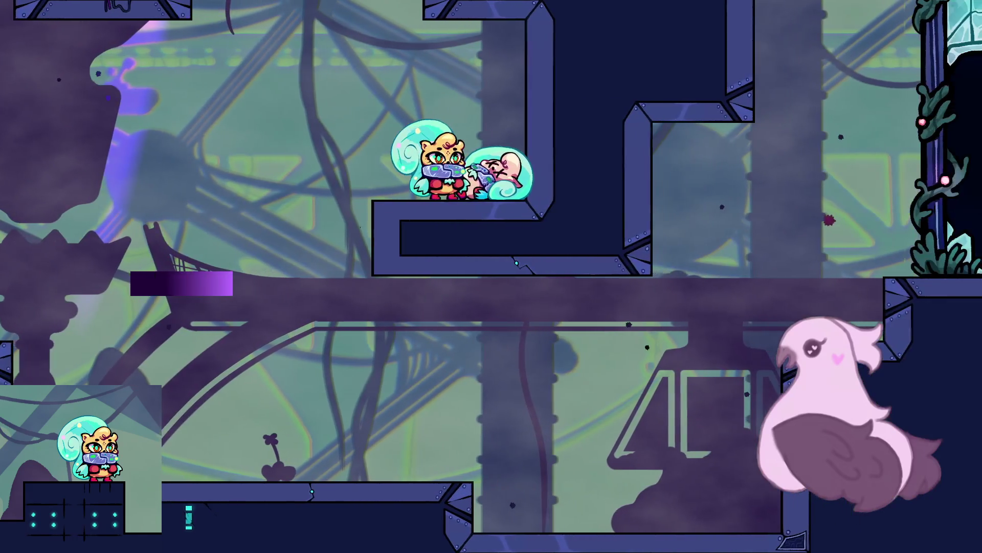
{"action": "key", "text": "Right"}
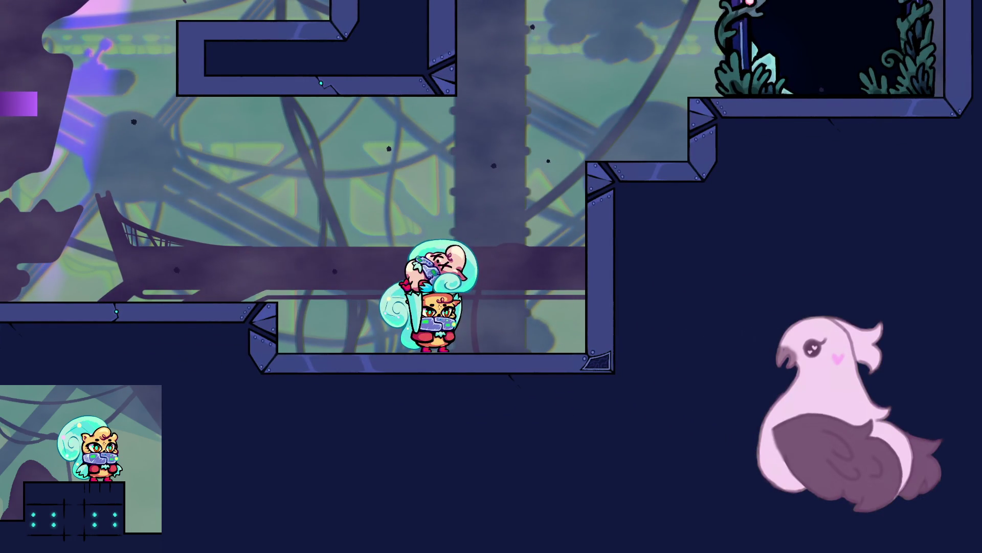
{"action": "key", "text": "Left"}
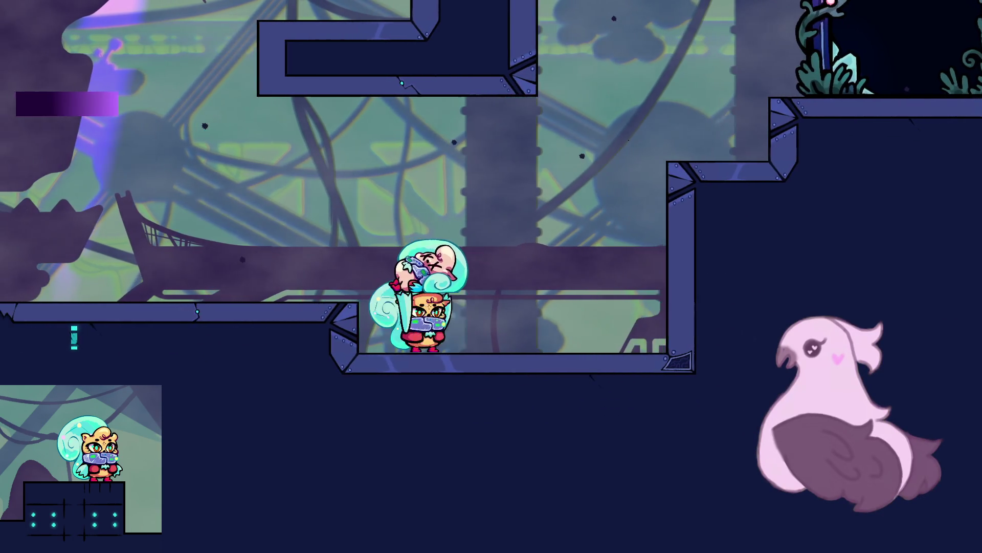
{"action": "key", "text": "Right"}
{"action": "key", "text": "Left"}
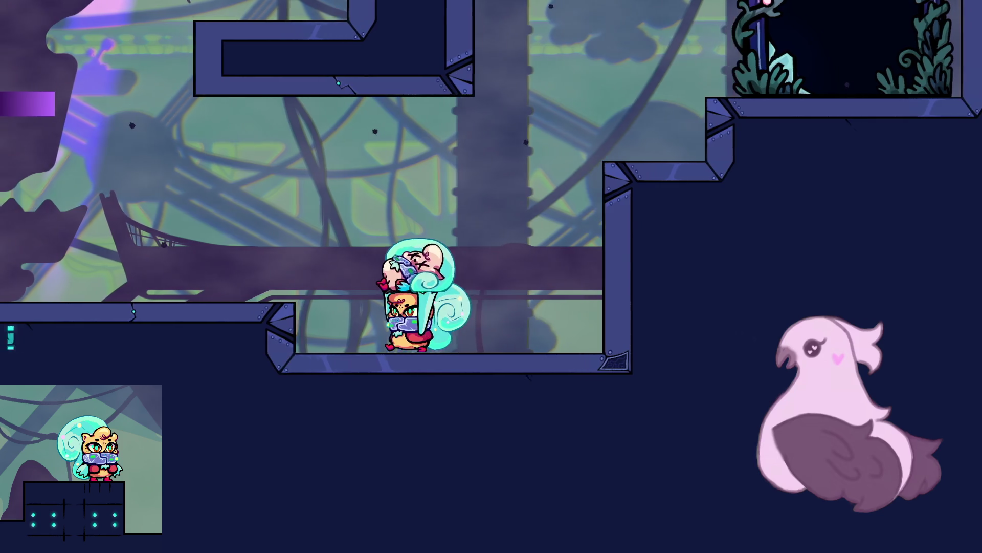
{"action": "key", "text": "Right"}
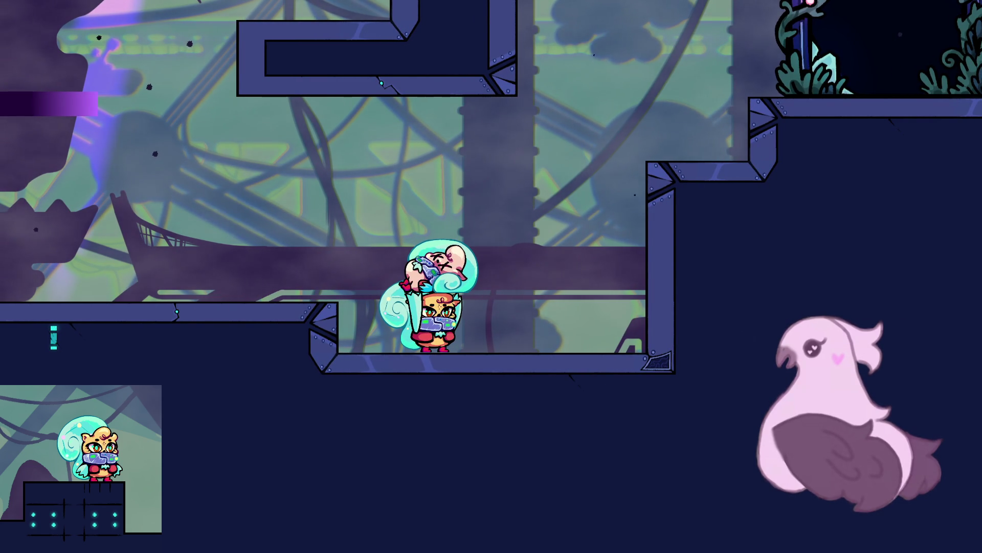
{"action": "key", "text": "Right"}
{"action": "key", "text": "Left"}
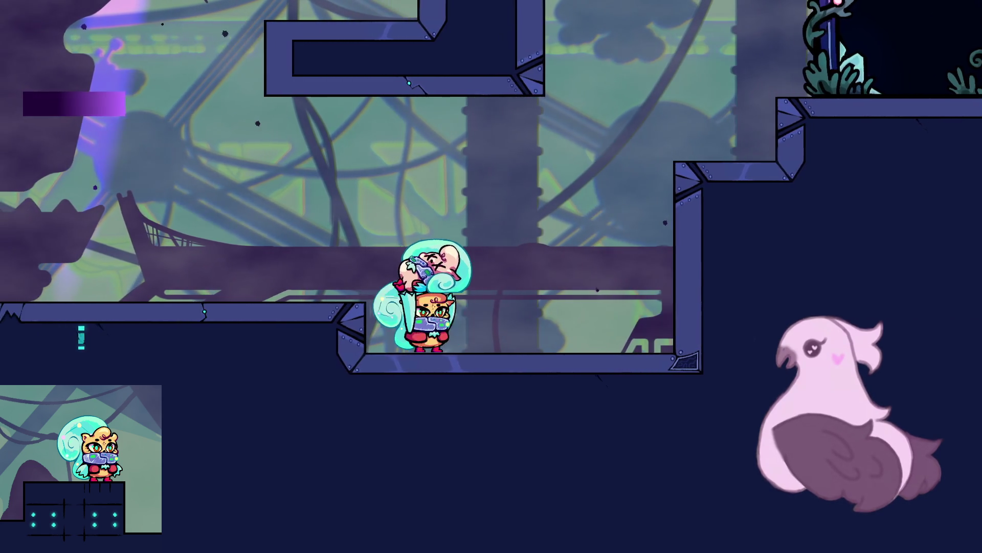
{"action": "key", "text": "Right"}
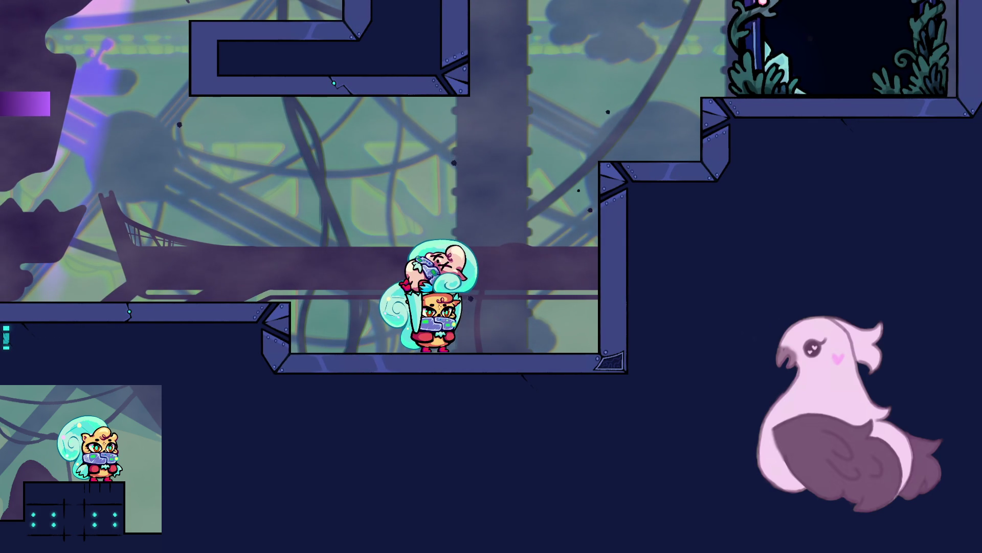
{"action": "key", "text": "space"}
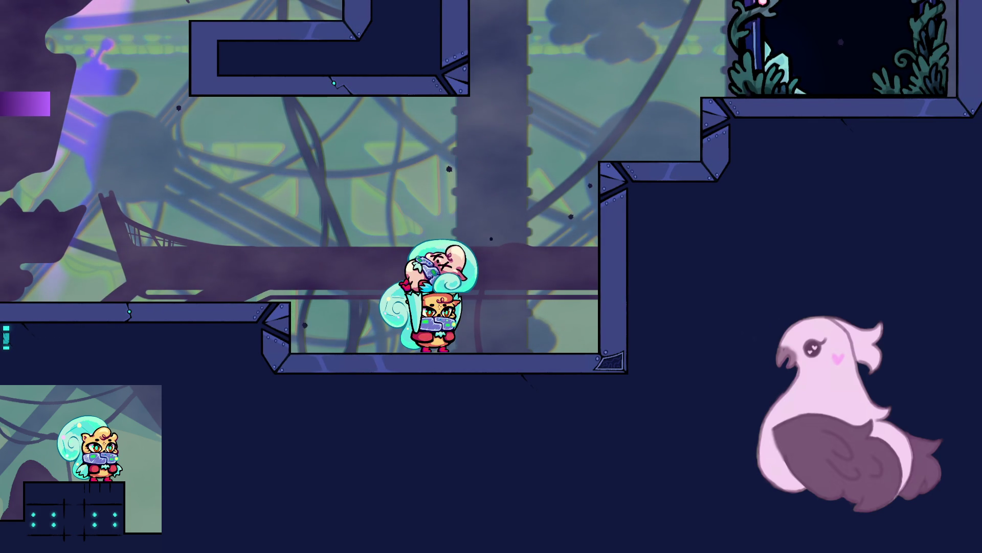
{"action": "key", "text": "space"}
{"action": "key", "text": "space"}
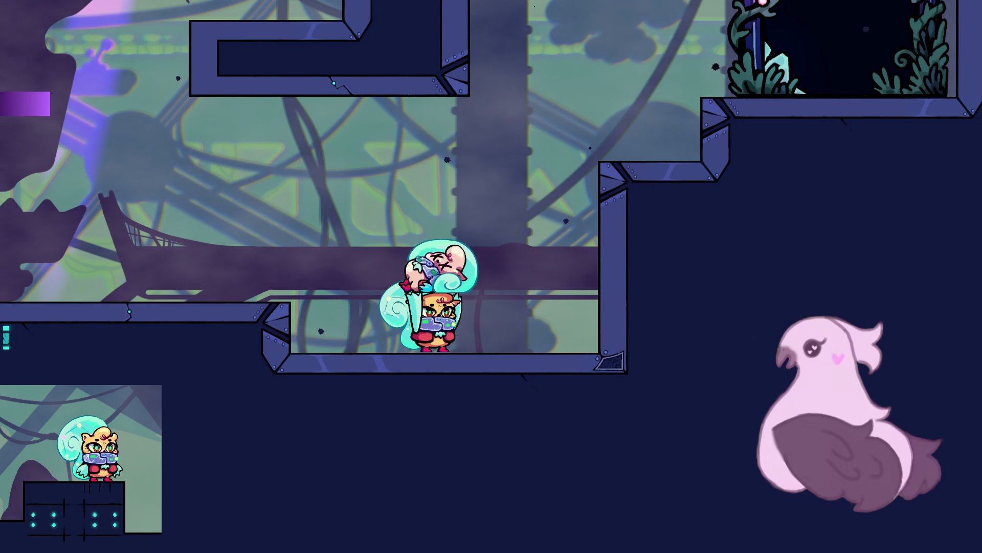
{"action": "key", "text": "space"}
{"action": "key", "text": "space"}
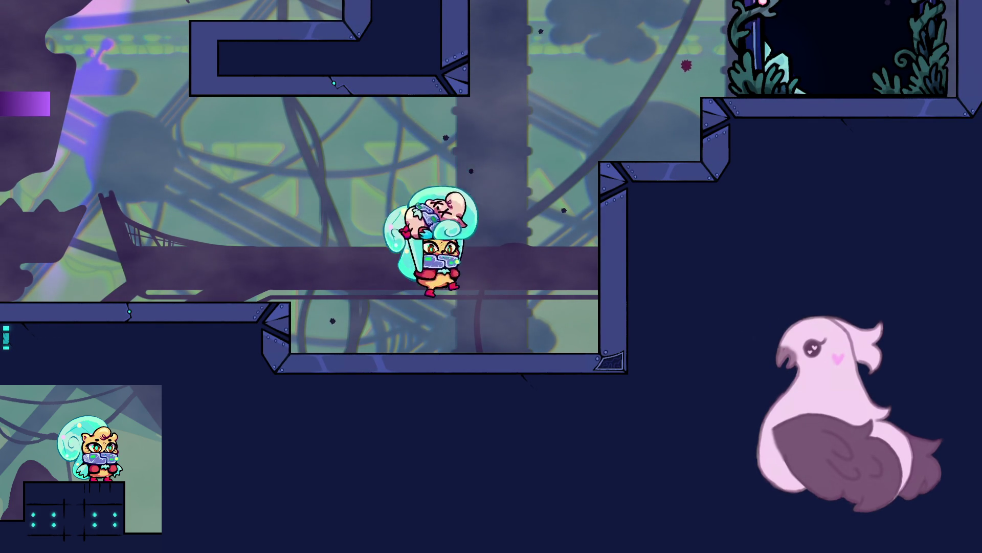
- Throw the companion up-right, climb the stepped ledges, and enter the vine doorway
{"action": "key", "text": "x"}
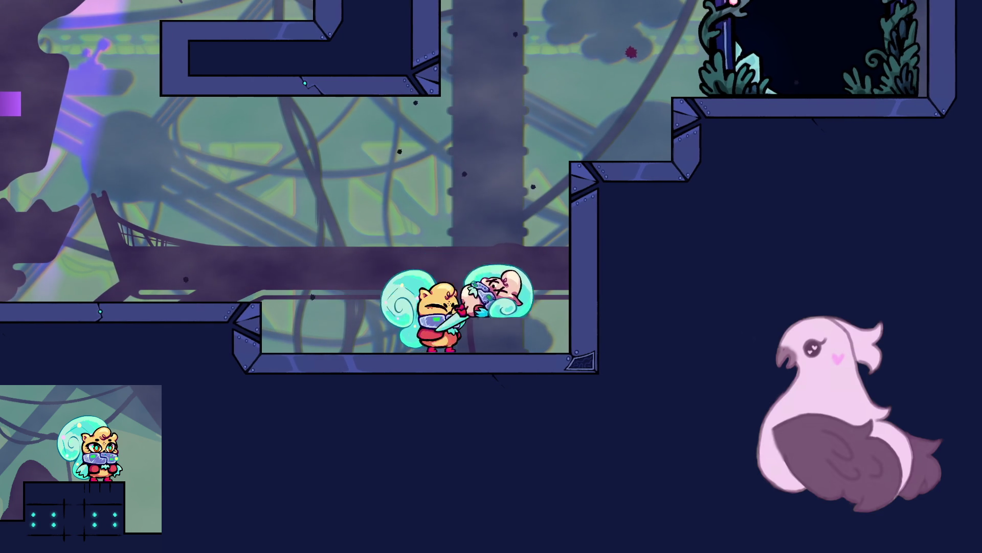
{"action": "key", "text": "z"}
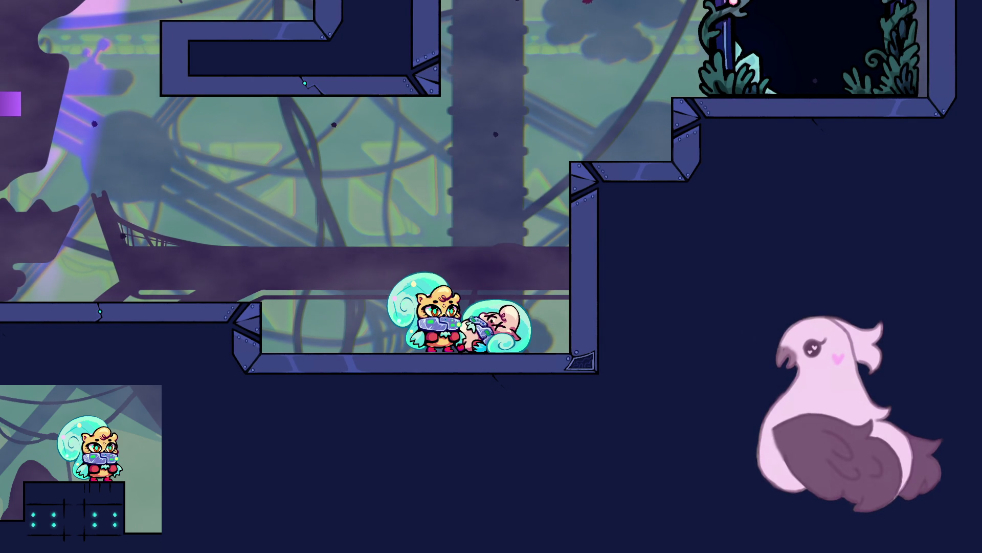
{"action": "key", "text": "Right"}
{"action": "key", "text": "z"}
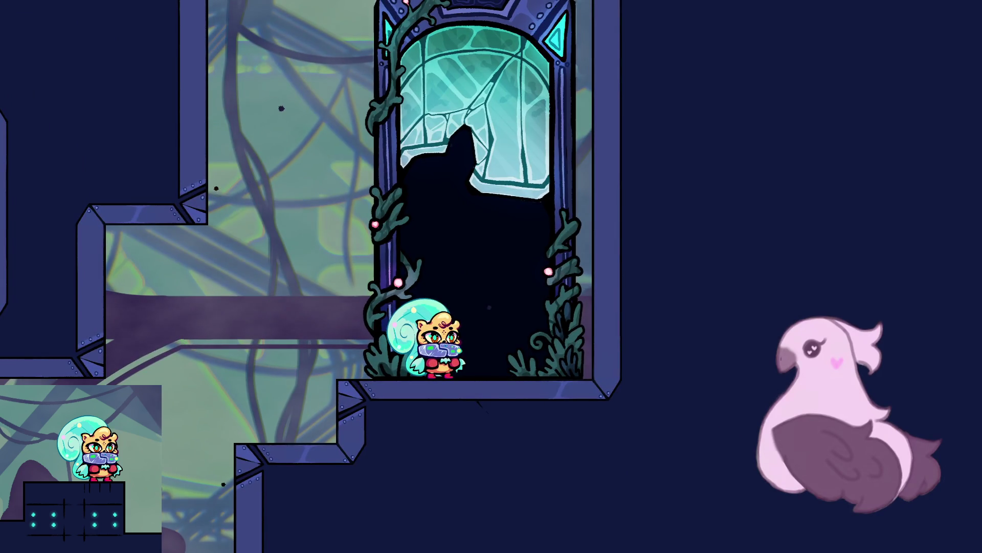
{"action": "key", "text": "Up"}
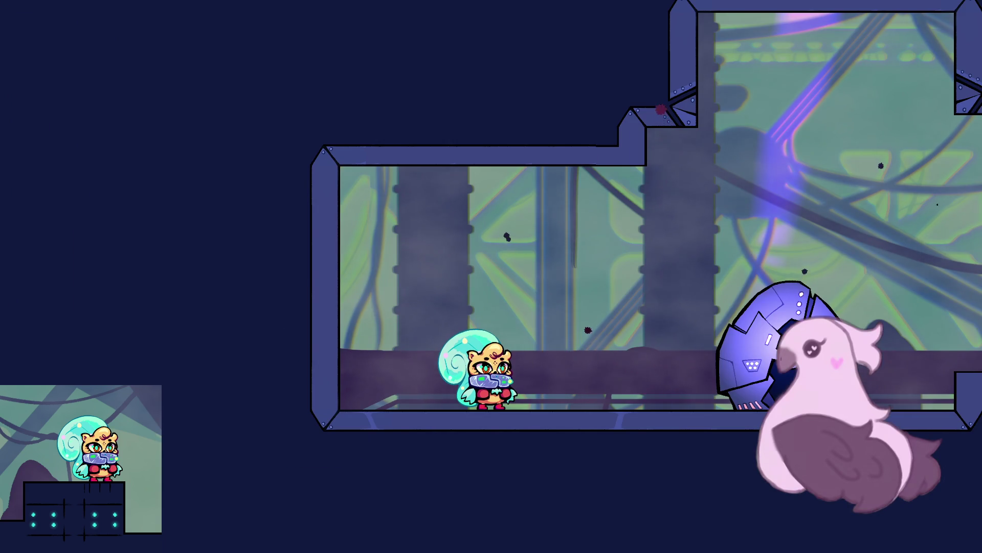
{"action": "key", "text": "Right"}
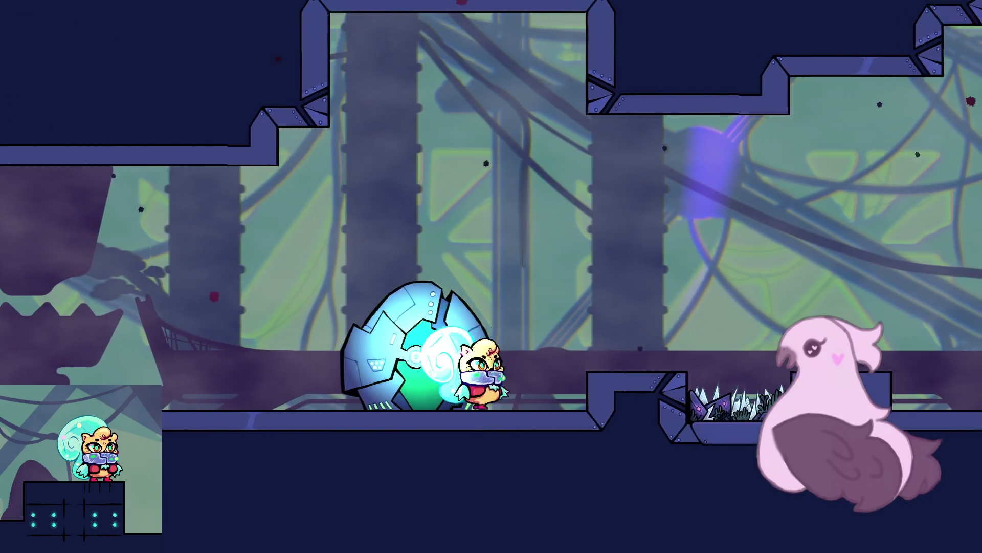
- Activate the egg pods and jump the spike pits, retrying after a respawn
{"action": "key", "text": "space"}
{"action": "key", "text": "Left"}
{"action": "key", "text": "Right"}
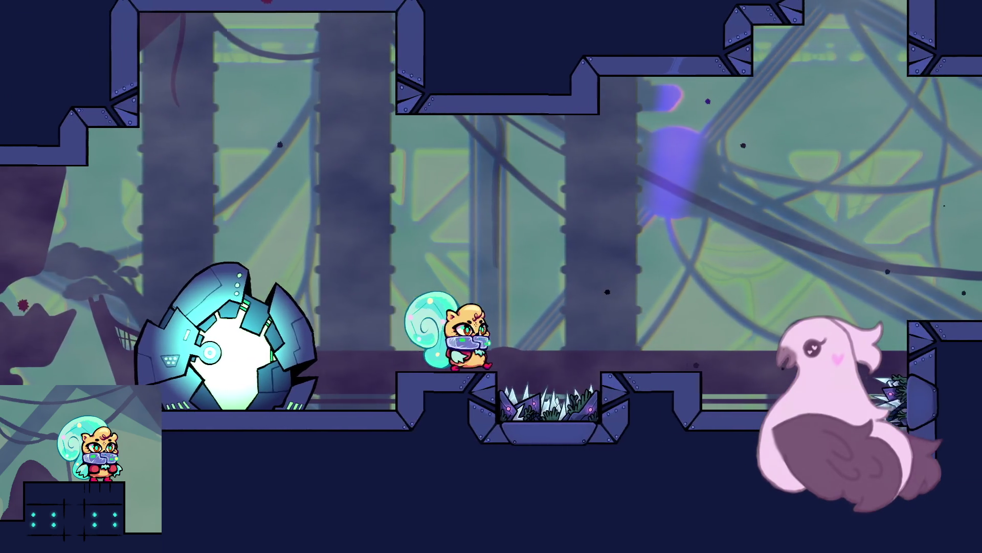
{"action": "key", "text": "space"}
{"action": "key", "text": "Right"}
{"action": "key", "text": "space"}
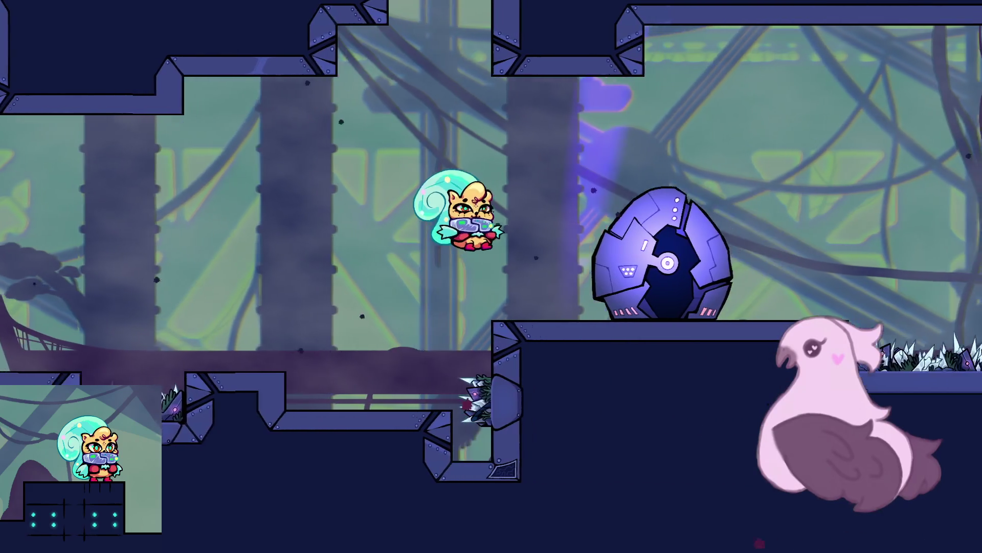
{"action": "key", "text": "Right"}
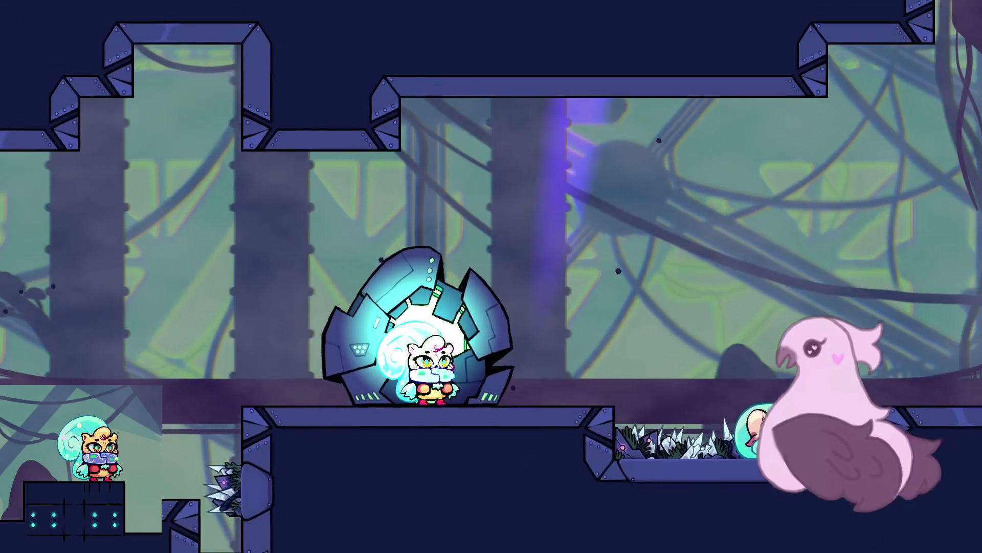
{"action": "key", "text": "Right"}
{"action": "key", "text": "space"}
{"action": "key", "text": "Right"}
{"action": "key", "text": "space"}
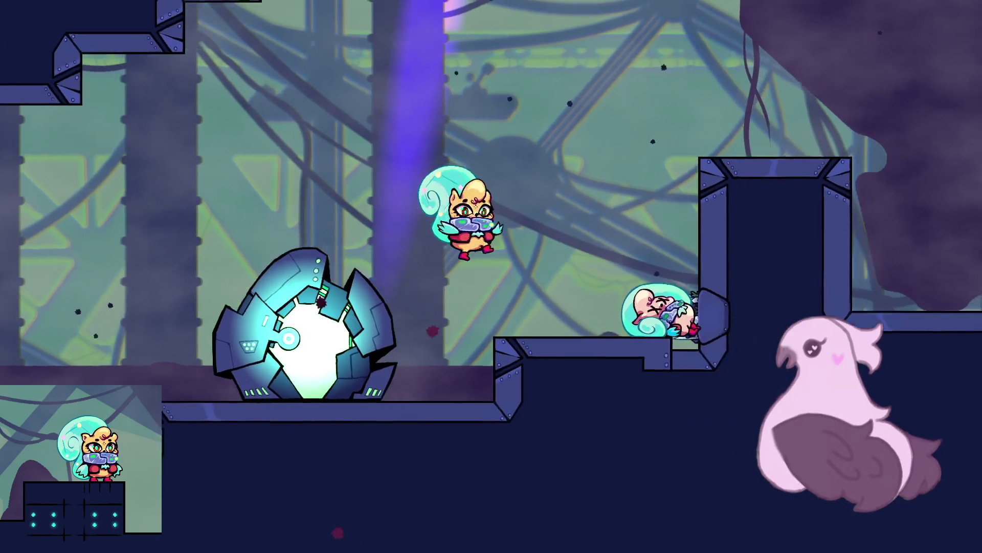
- Jump from the tall pillar, light the egg checkpoint, and reach the right ledge via the purple platform
{"action": "key", "text": "Right"}
{"action": "key", "text": "space"}
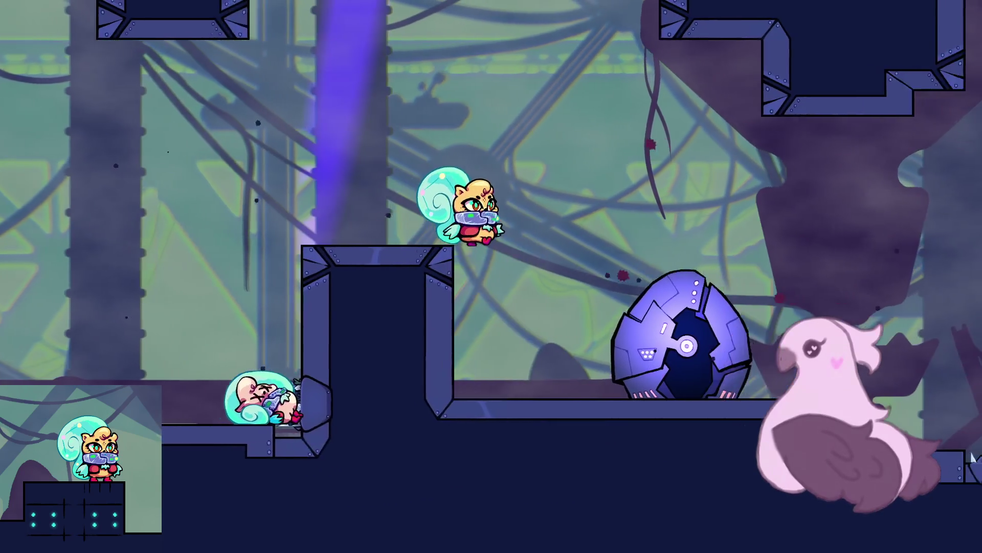
{"action": "key", "text": "Right"}
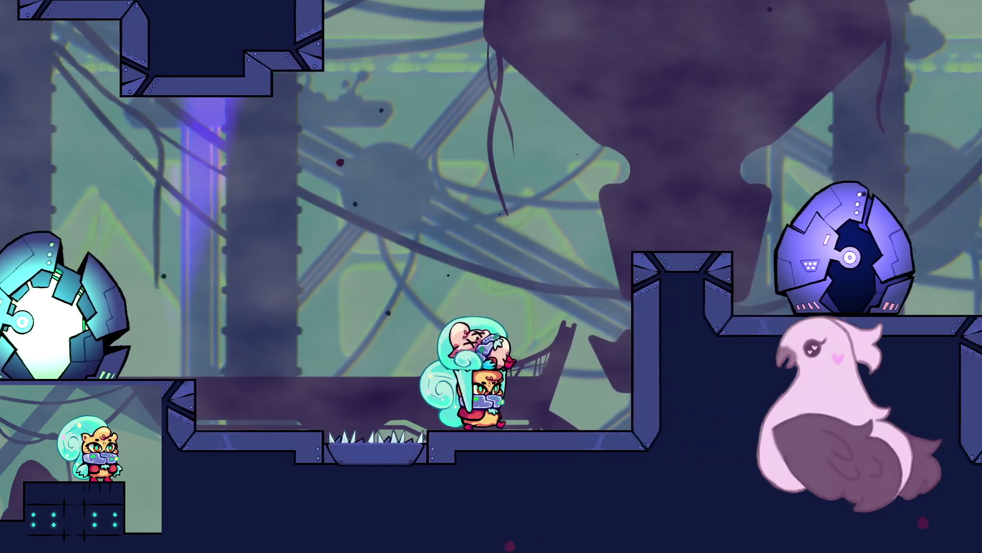
{"action": "key", "text": "Right"}
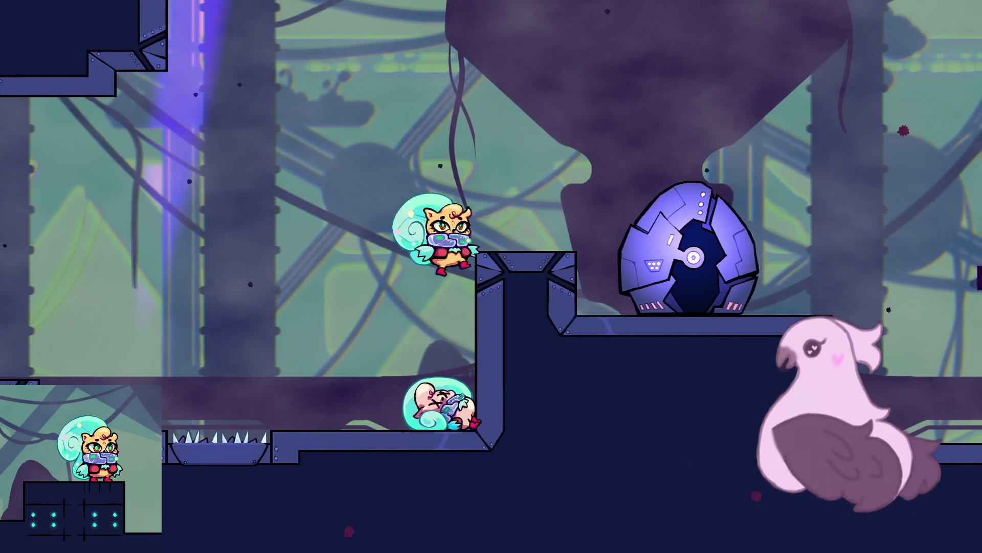
{"action": "key", "text": "Right"}
{"action": "key", "text": "space"}
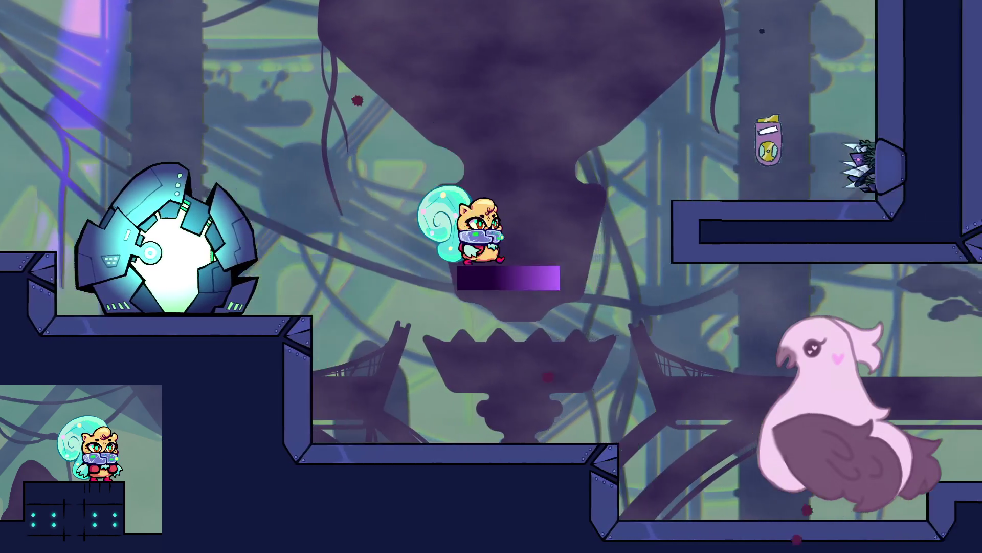
{"action": "key", "text": "space"}
{"action": "key", "text": "Right"}
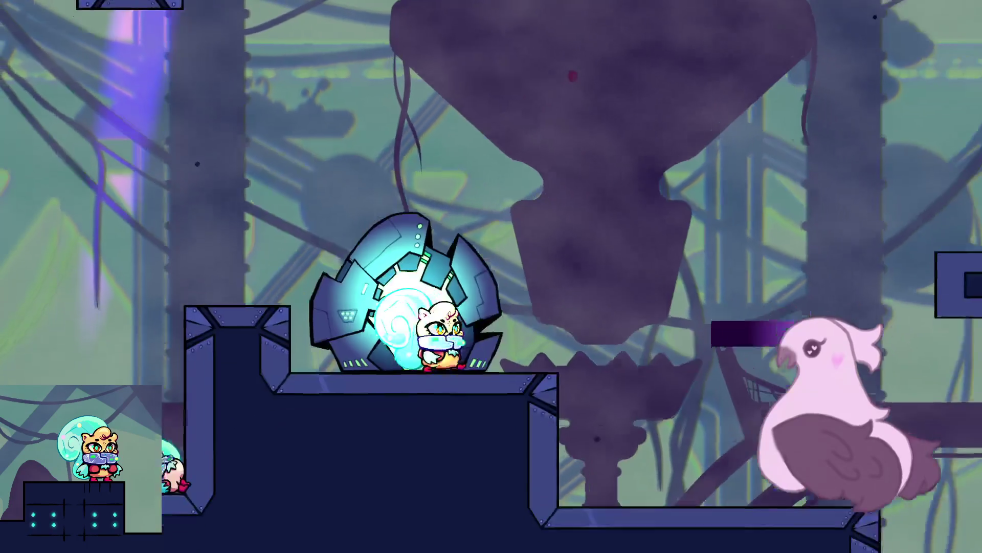
{"action": "key", "text": "Right"}
{"action": "key", "text": "space"}
{"action": "key", "text": "Right"}
{"action": "key", "text": "space"}
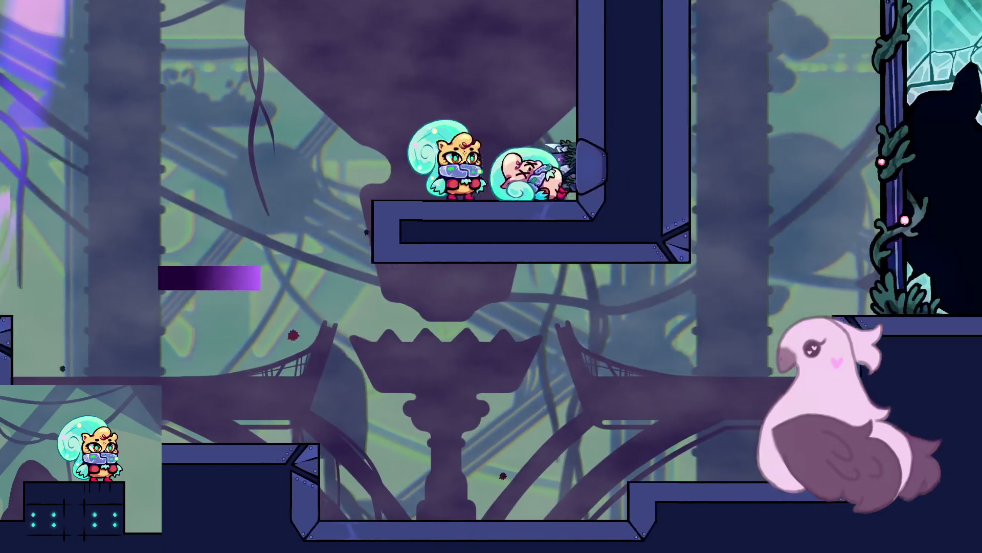
- Carry the pink creature down, stand on it to reach the doorway ledge, and enter the doorway
{"action": "key", "text": "x"}
{"action": "key", "text": "Left"}
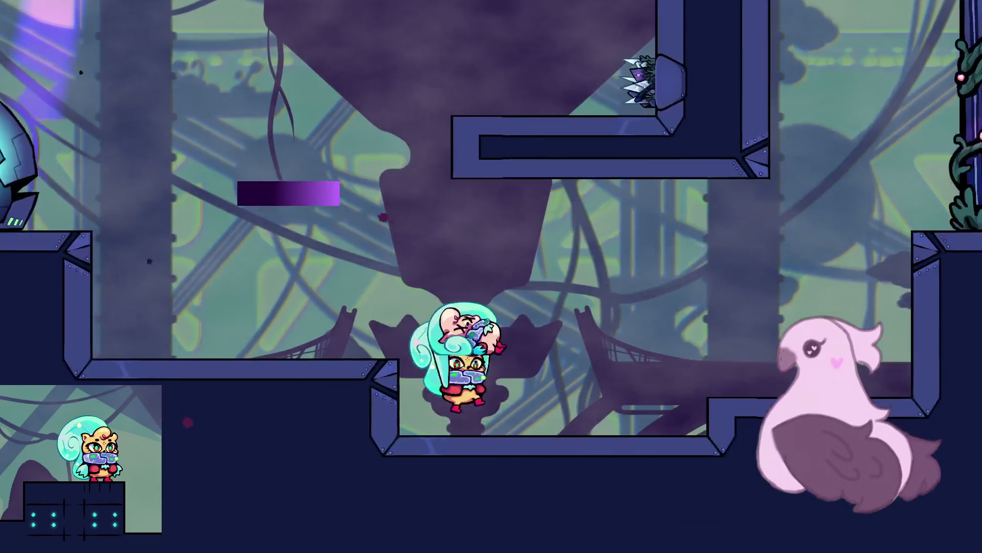
{"action": "key", "text": "Right"}
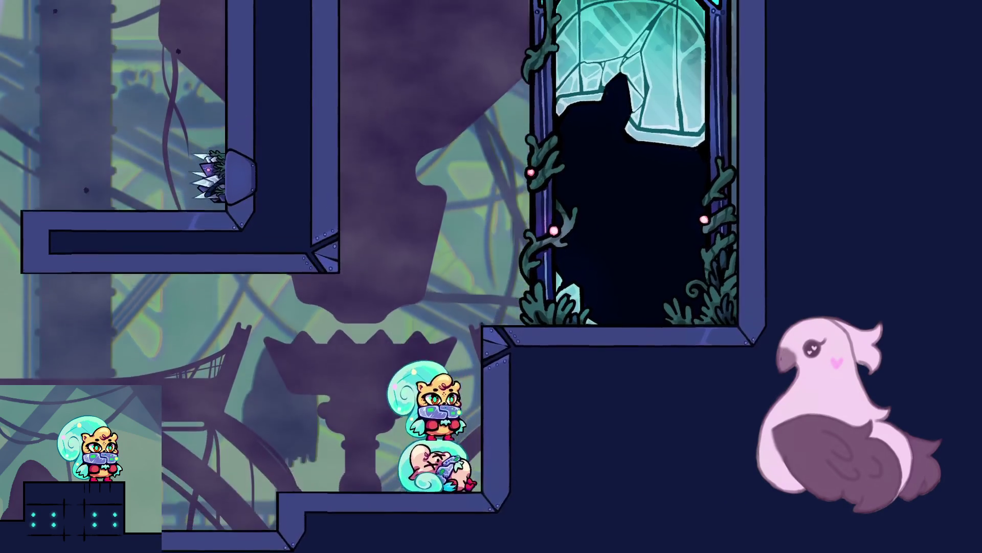
{"action": "key", "text": "space"}
{"action": "key", "text": "Right"}
{"action": "key", "text": "Left"}
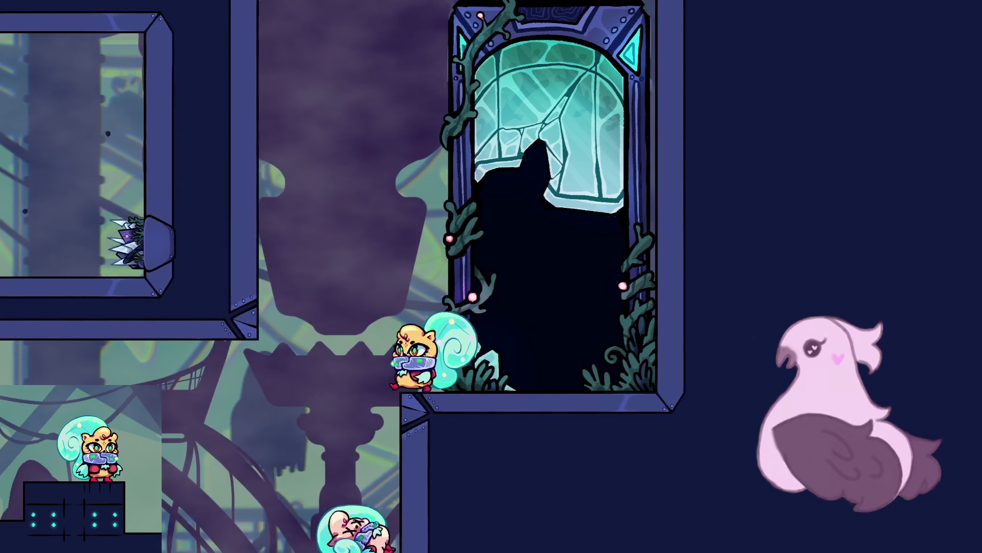
{"action": "key", "text": "space"}
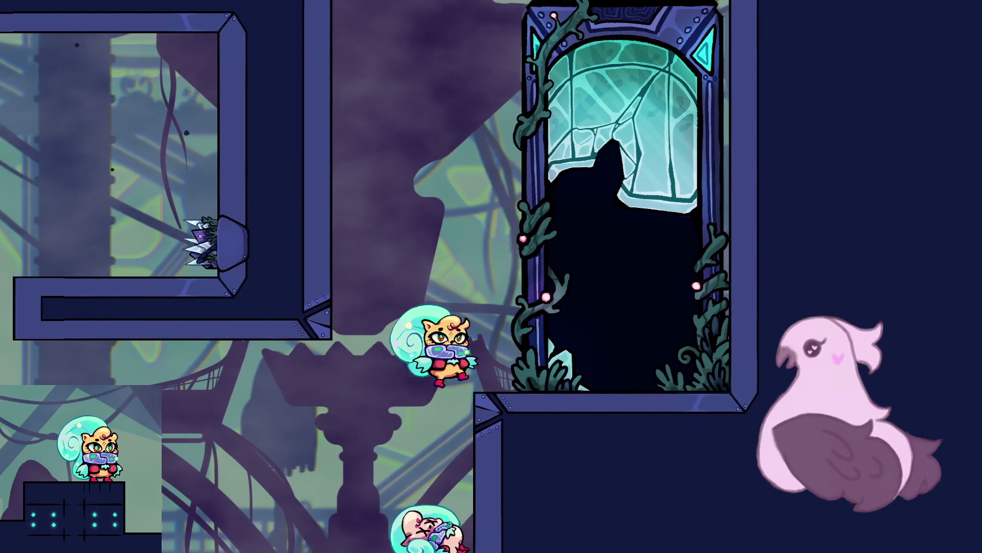
{"action": "key", "text": "Right"}
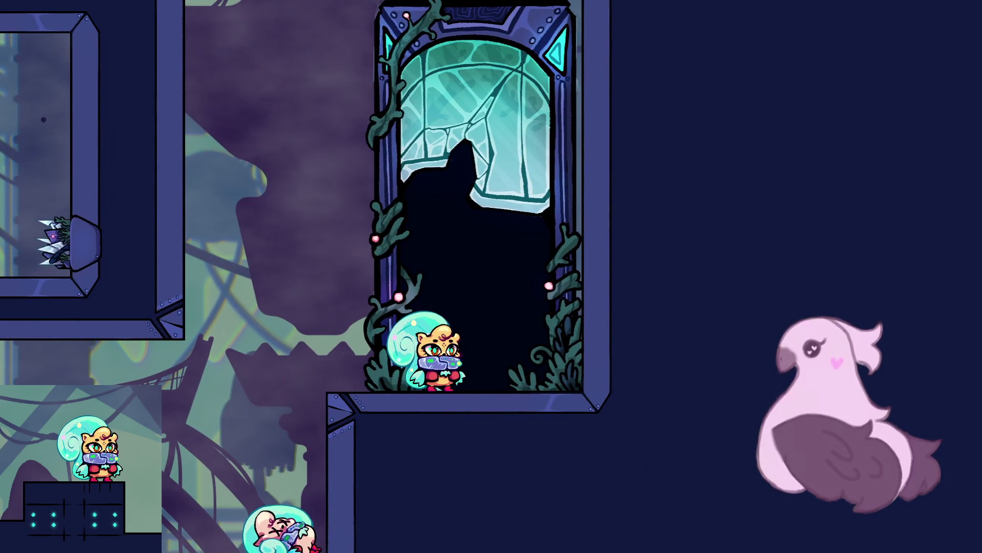
{"action": "key", "text": "Up"}
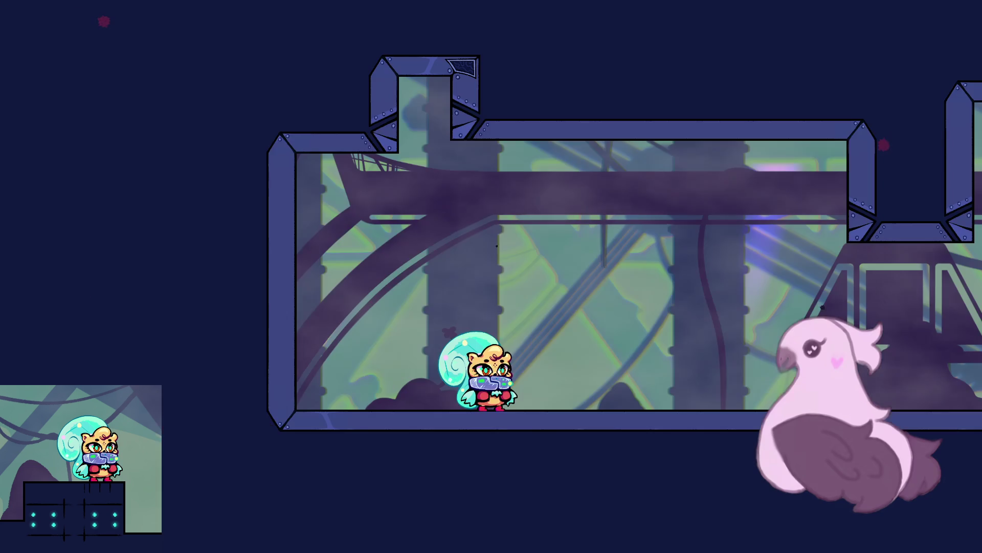
- Walk the cat right and jump up the ledges to light the egg checkpoint
{"action": "key", "text": "Right"}
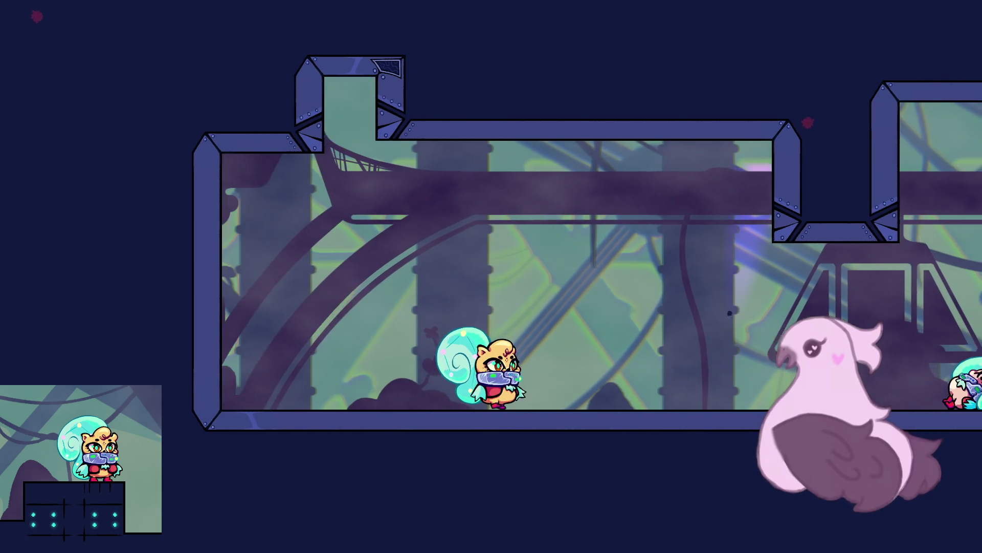
{"action": "key", "text": "Right"}
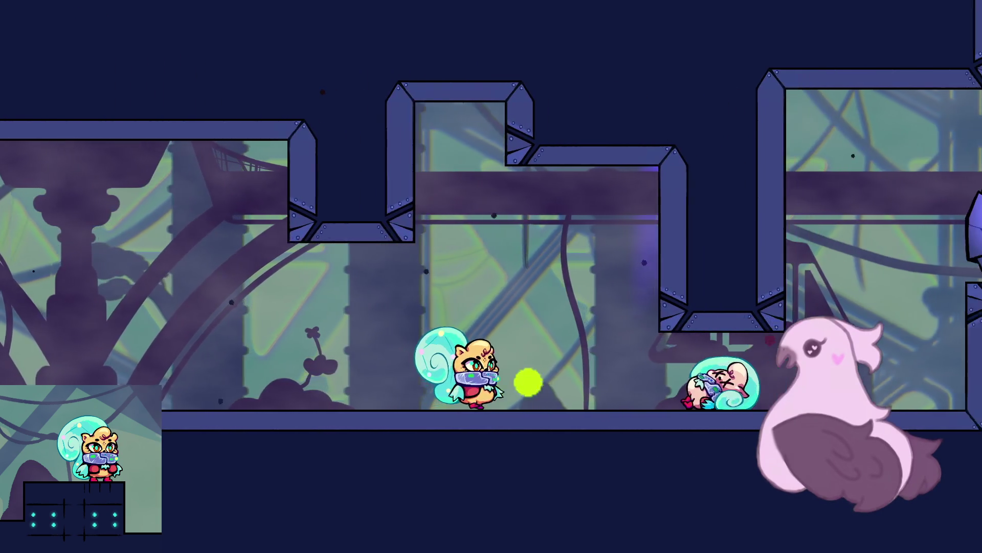
{"action": "key", "text": "Right"}
{"action": "key", "text": "space"}
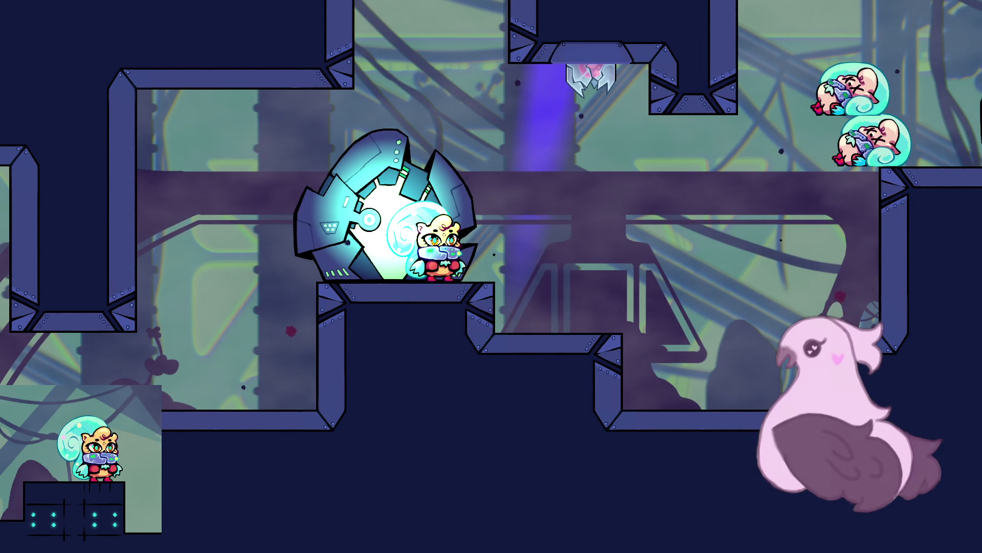
{"action": "key", "text": "Right"}
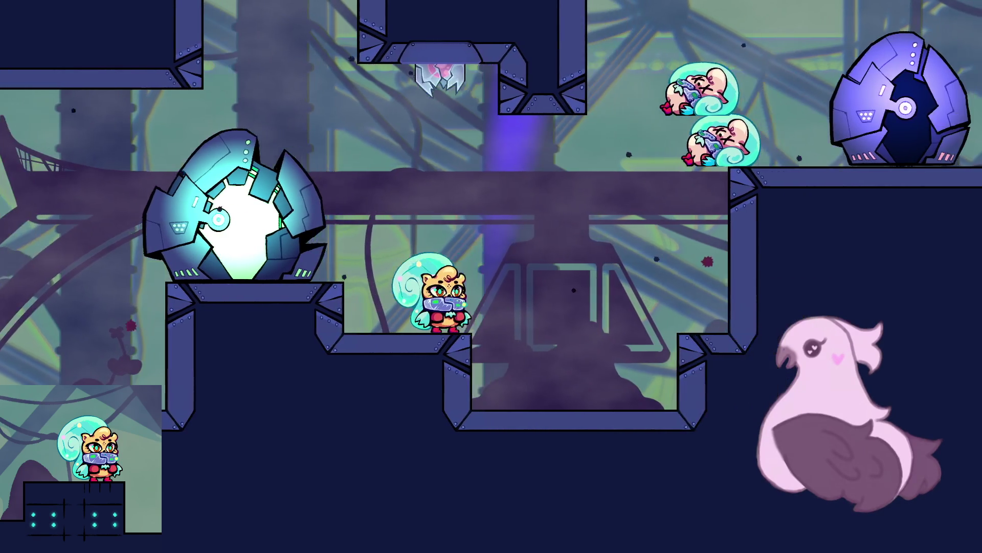
{"action": "key", "text": "Right"}
{"action": "key", "text": "space"}
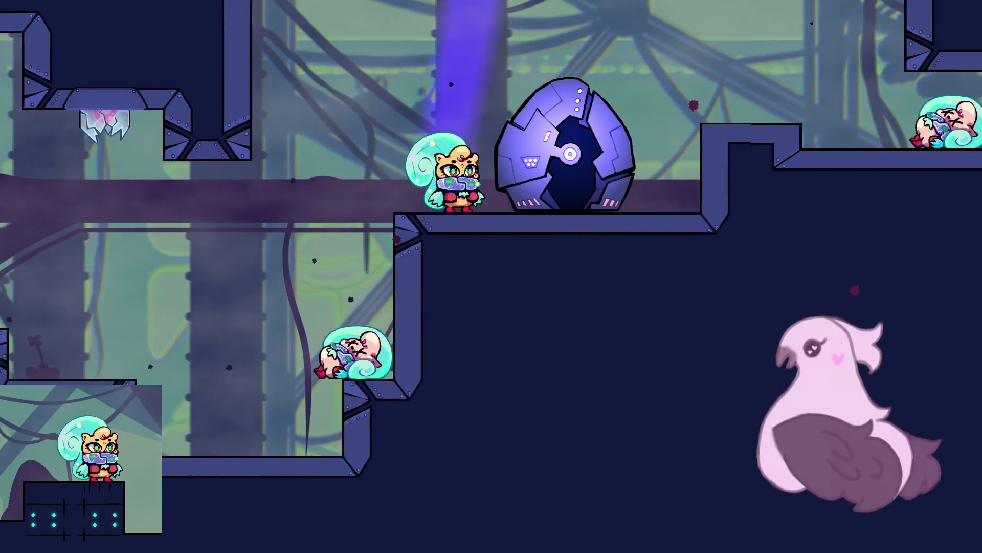
{"action": "key", "text": "Right"}
{"action": "key", "text": "space"}
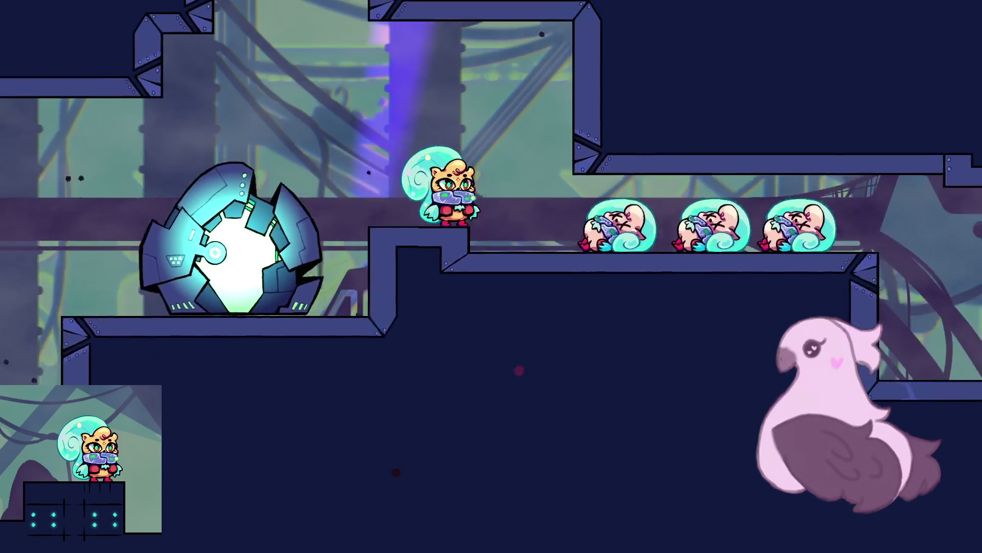
- Cross the ledge past the spikes and knock down the stacked bubble enemies
{"action": "key", "text": "Right"}
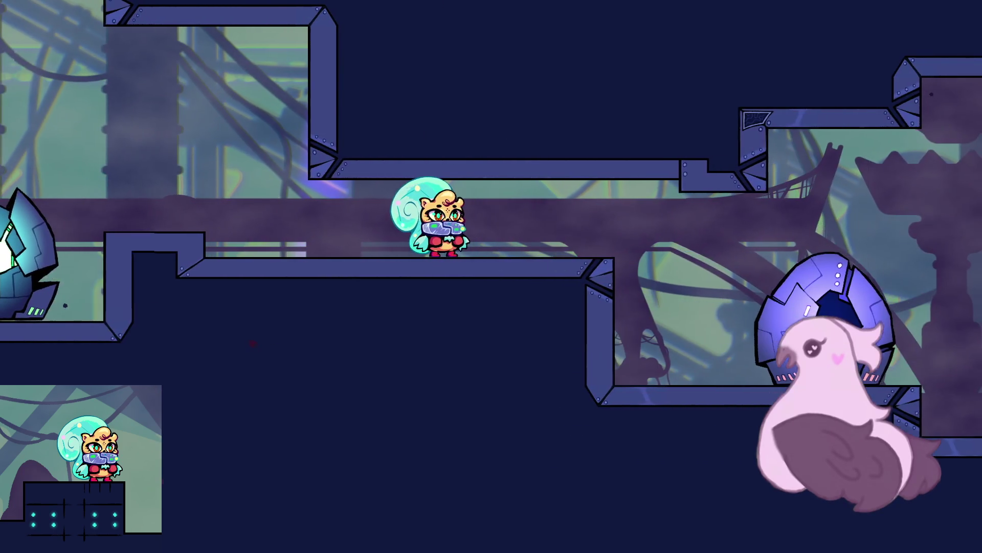
{"action": "key", "text": "Right"}
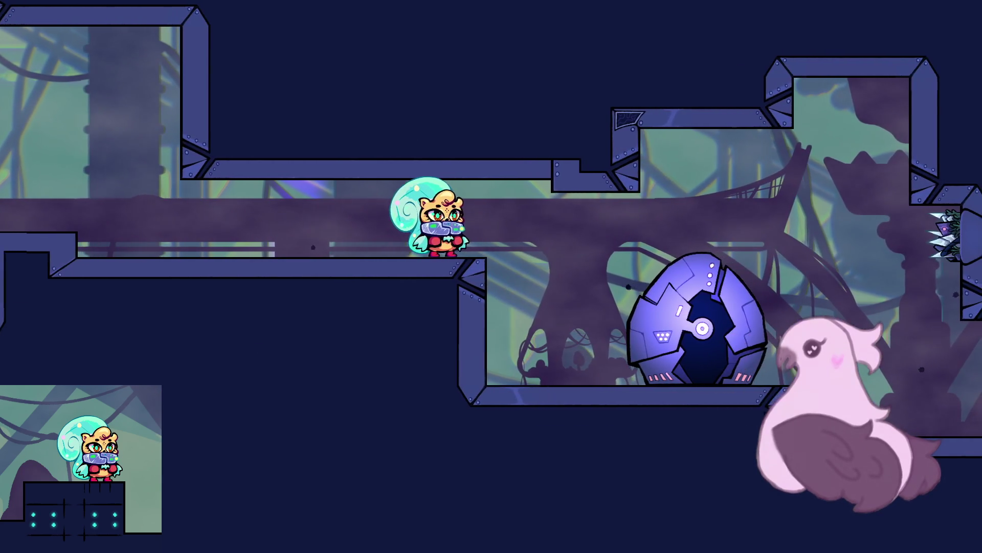
{"action": "key", "text": "Right"}
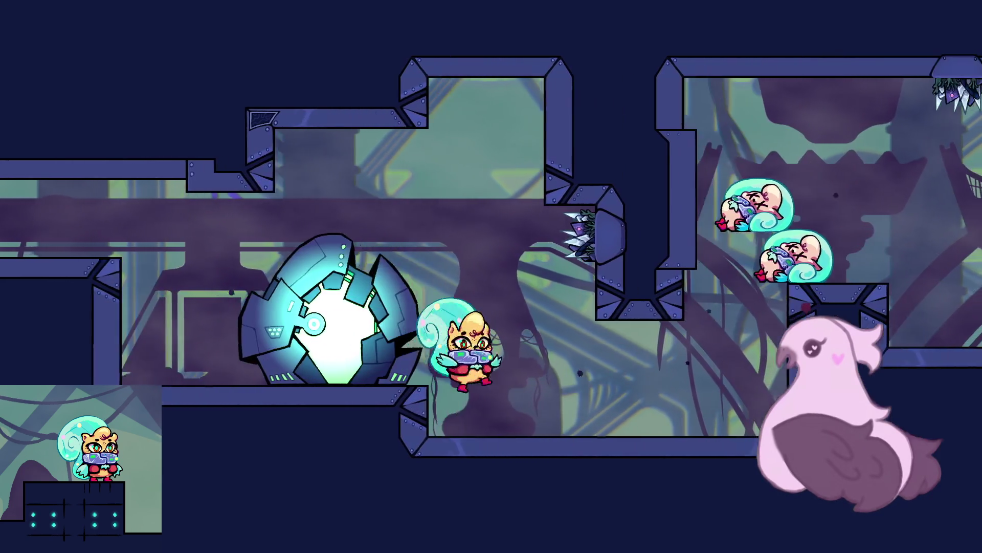
{"action": "key", "text": "Right"}
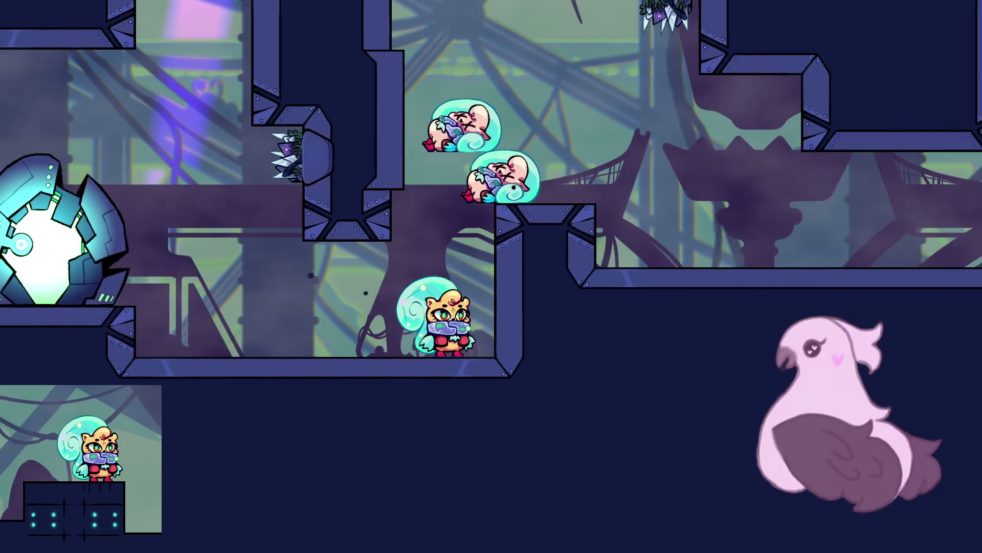
{"action": "key", "text": "space"}
{"action": "key", "text": "Left"}
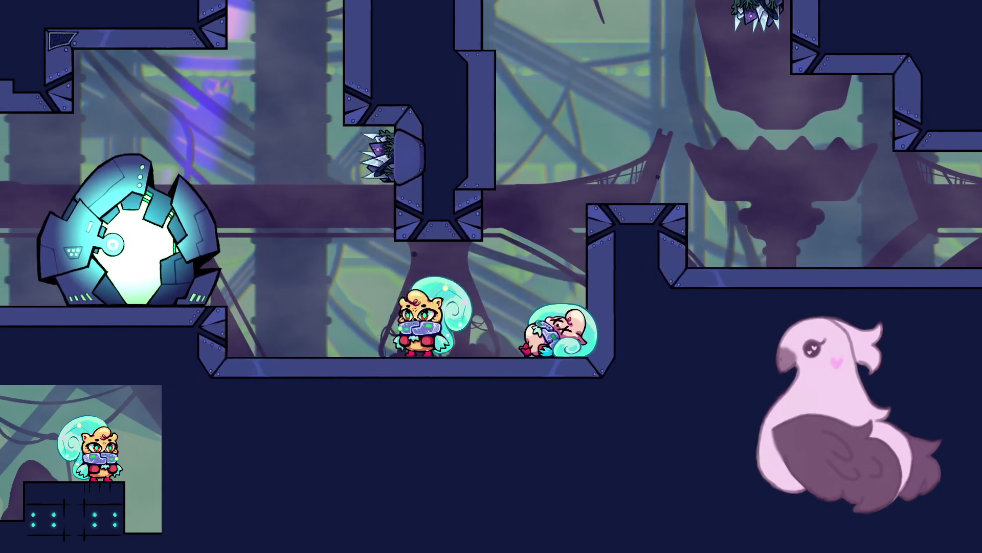
{"action": "key", "text": "space"}
{"action": "key", "text": "Right"}
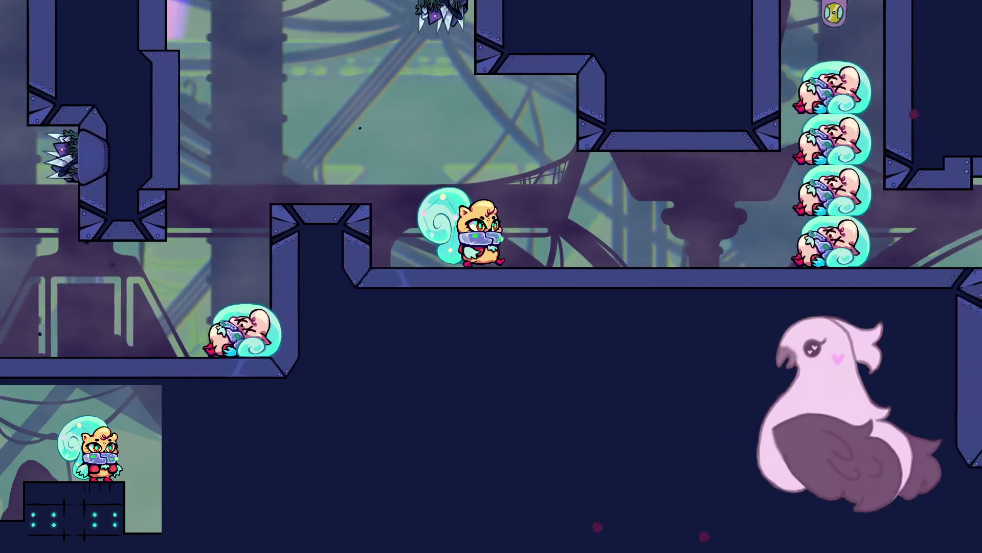
{"action": "key", "text": "Right"}
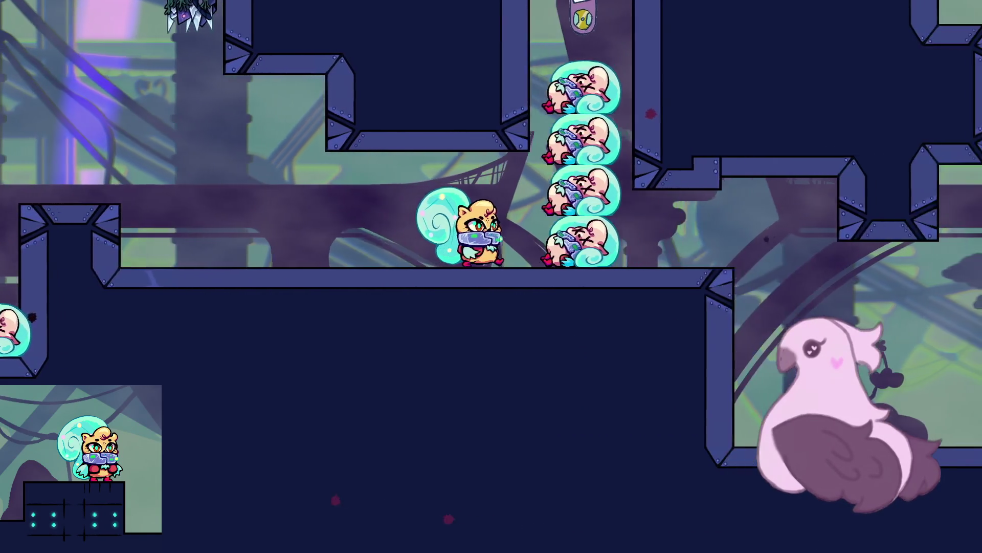
- Blast past the last bubble enemy and enter the large doorway
{"action": "key", "text": "Left"}
{"action": "key", "text": "Right"}
{"action": "key", "text": "Right"}
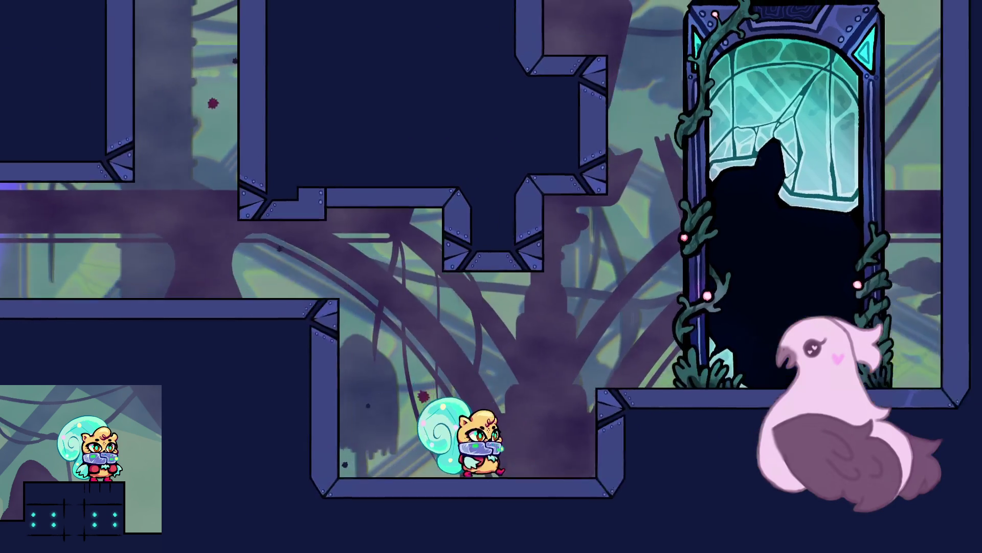
{"action": "key", "text": "space"}
{"action": "key", "text": "Right"}
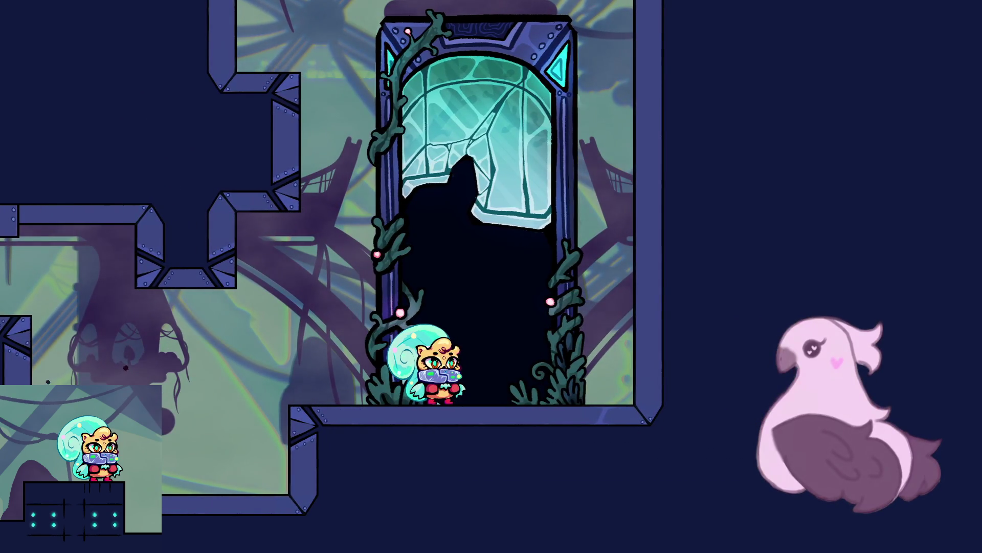
{"action": "key", "text": "Up"}
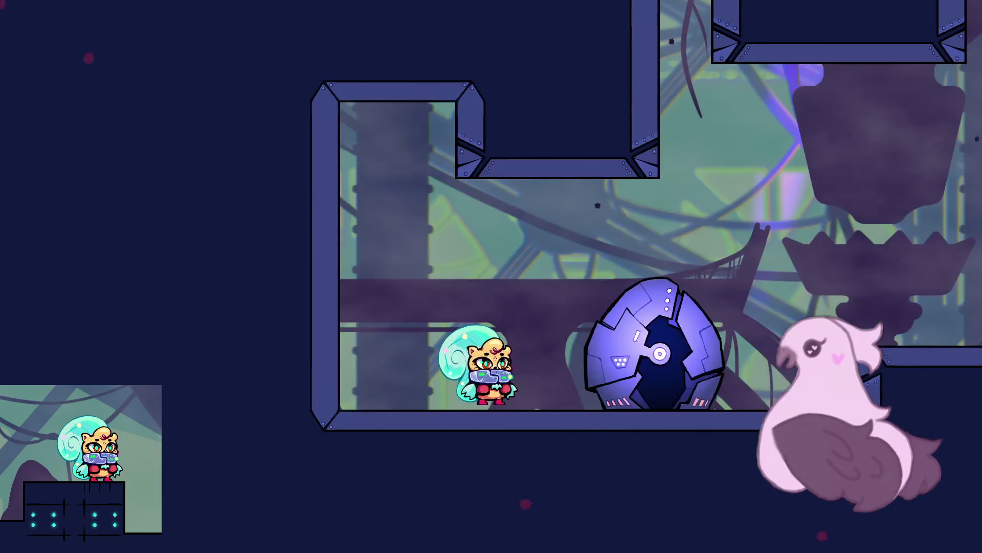
- Light the blue egg checkpoint, then walk down the steps into the wall spikes
{"action": "key", "text": "Right"}
{"action": "key", "text": "space"}
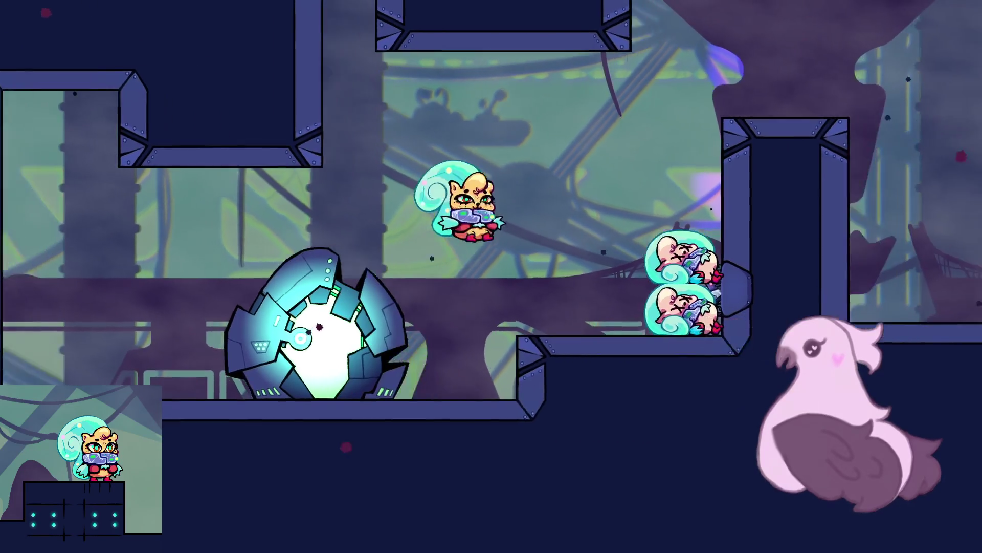
{"action": "key", "text": "Right"}
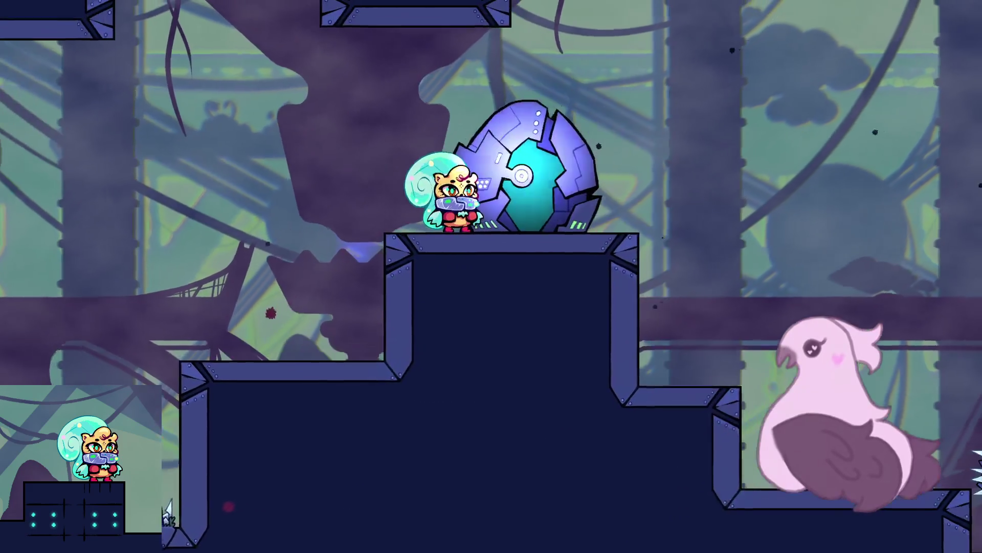
{"action": "key", "text": "Right"}
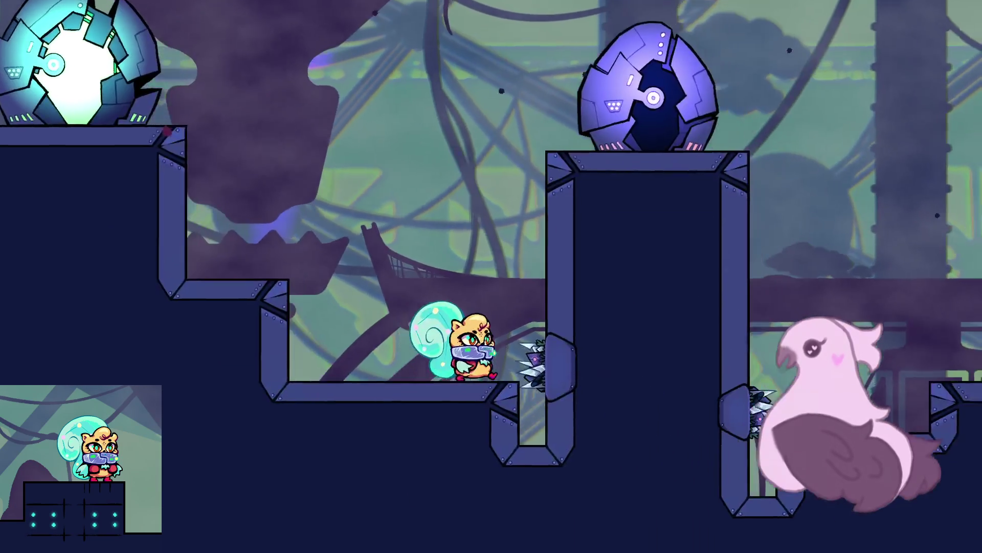
{"action": "key", "text": "Right"}
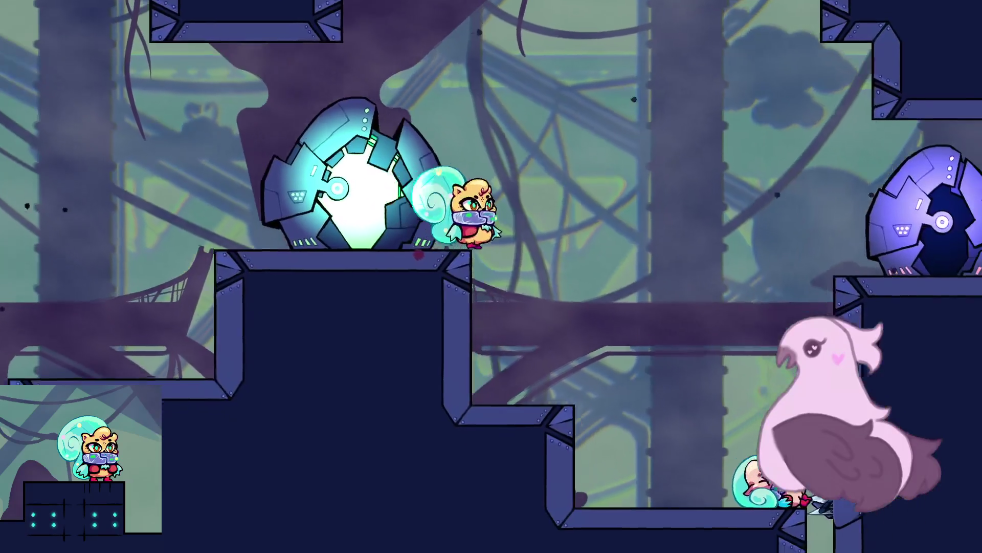
- Respawn, hit the spikes again, then light the next checkpoint egg and drop into the pit
{"action": "key", "text": "Right"}
{"action": "key", "text": "Right"}
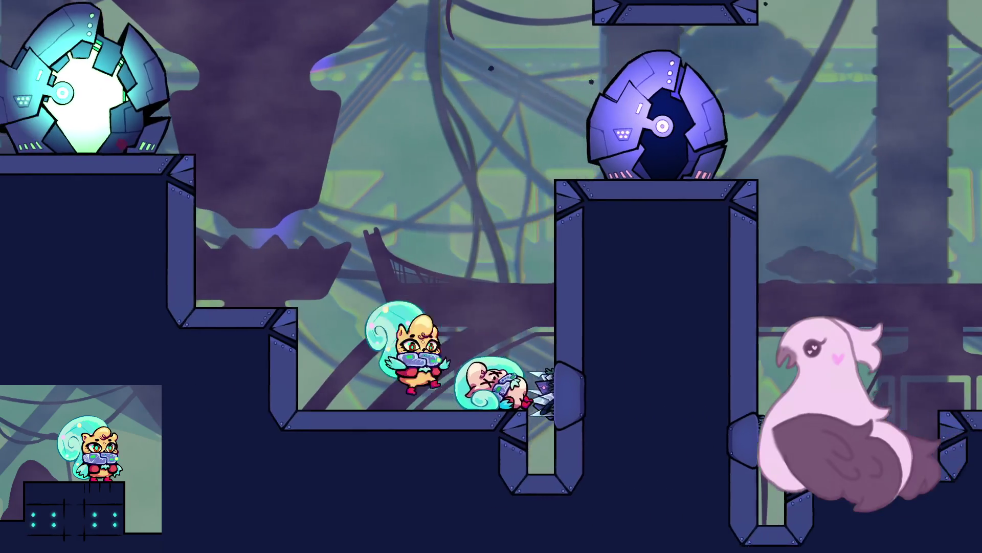
{"action": "key", "text": "Right"}
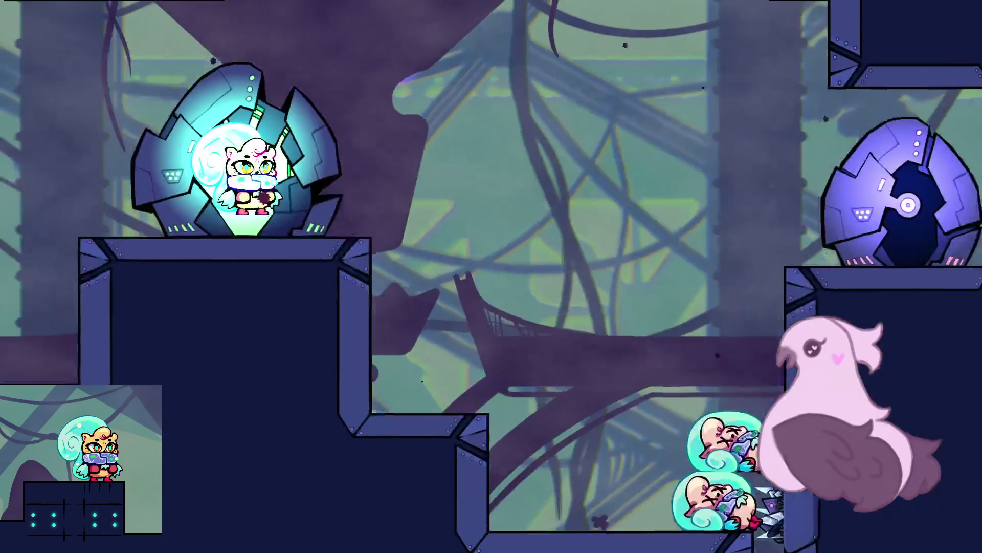
{"action": "key", "text": "Right"}
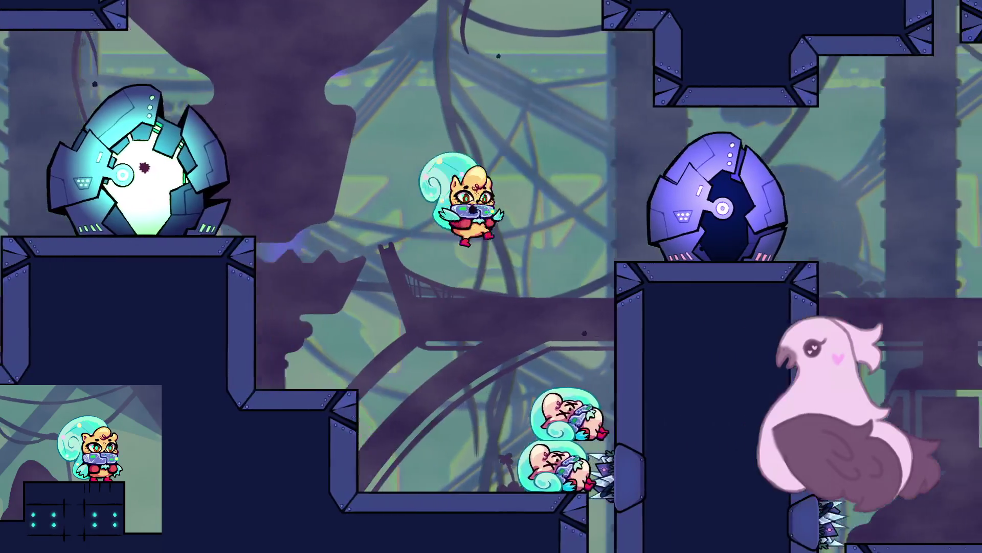
{"action": "key", "text": "Right"}
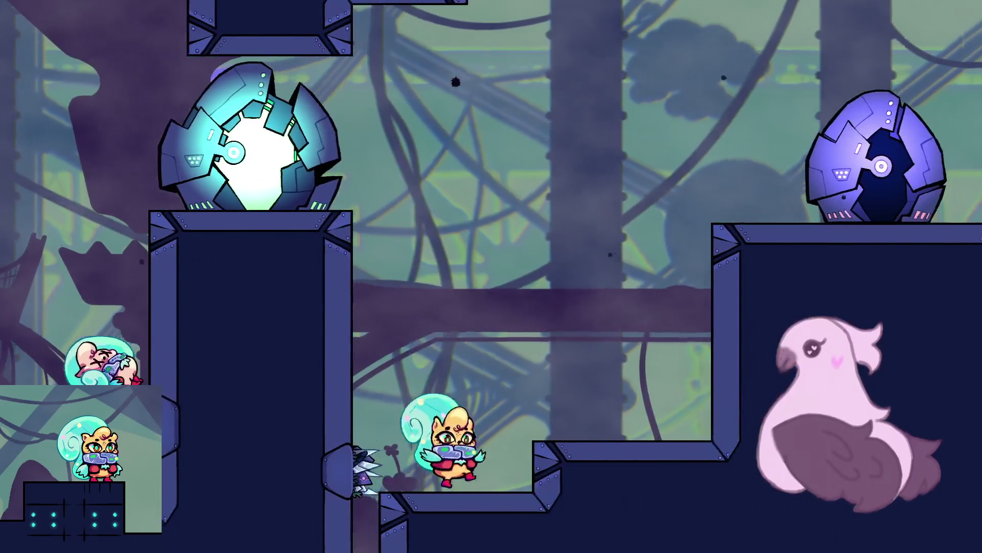
{"action": "key", "text": "Left"}
{"action": "key", "text": "Left"}
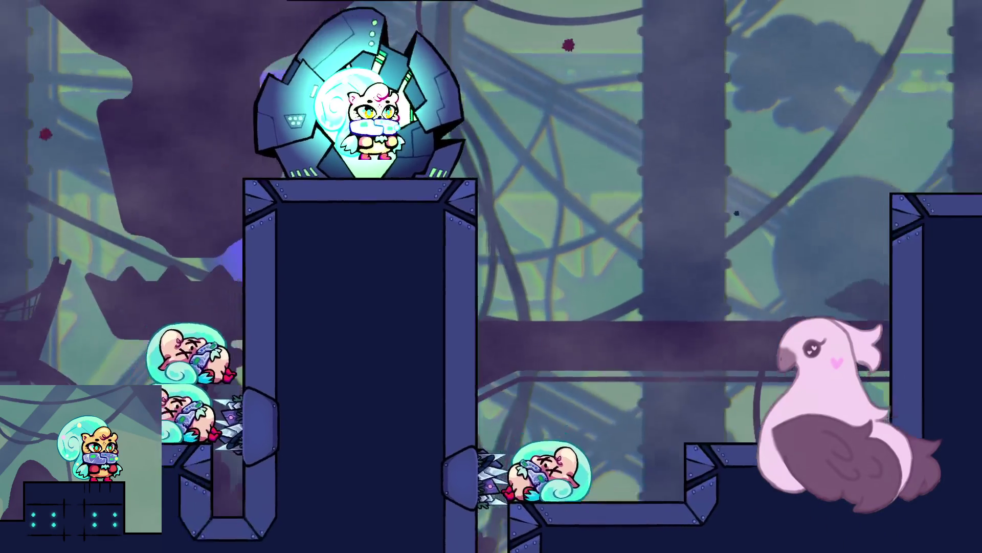
- Climb out of the spiked pit toward the higher ledges
{"action": "key", "text": "Right"}
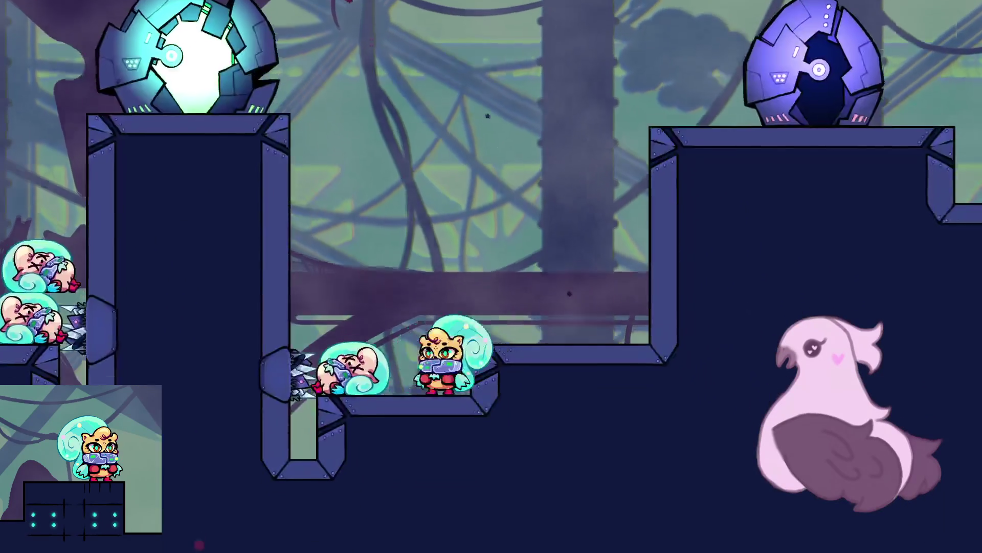
{"action": "key", "text": "Left"}
{"action": "key", "text": "Right"}
{"action": "key", "text": "space"}
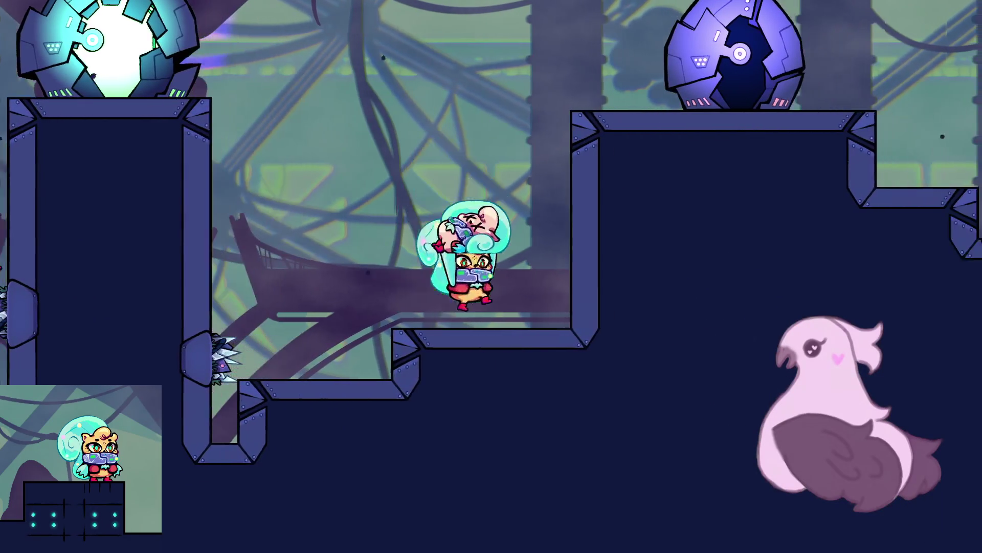
{"action": "key", "text": "space"}
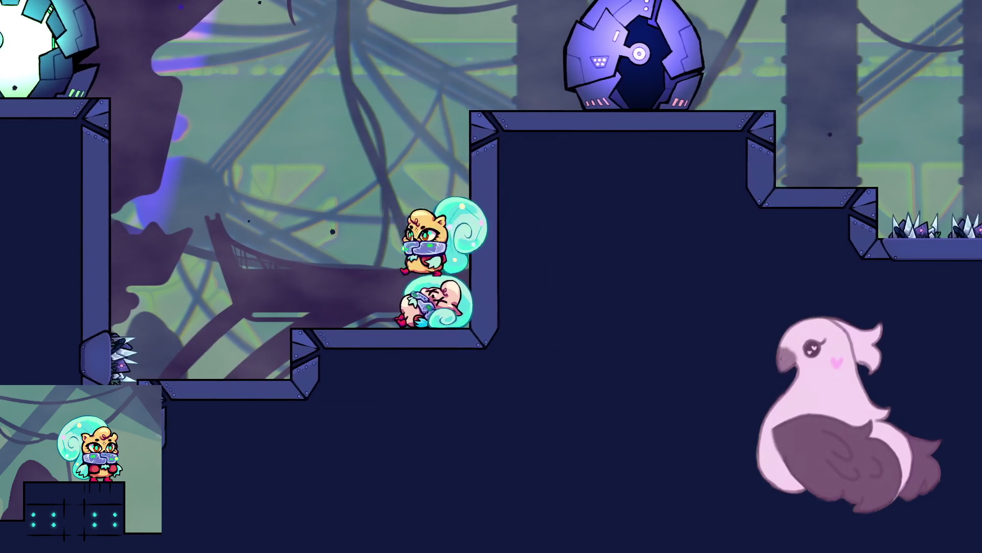
{"action": "key", "text": "Left"}
{"action": "key", "text": "Left"}
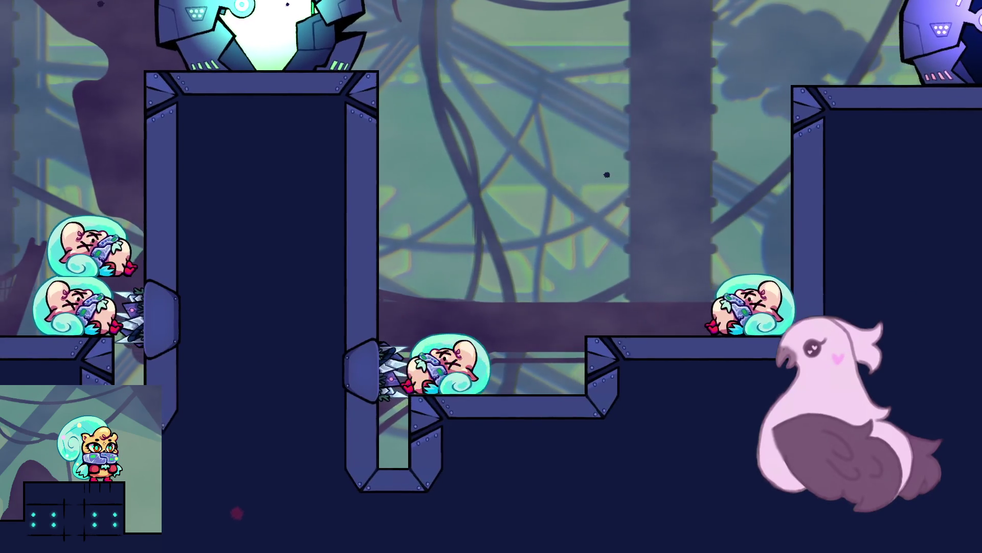
- Jump off the stacked bodies onto the upper ledge and light the checkpoint pod
{"action": "key", "text": "Right"}
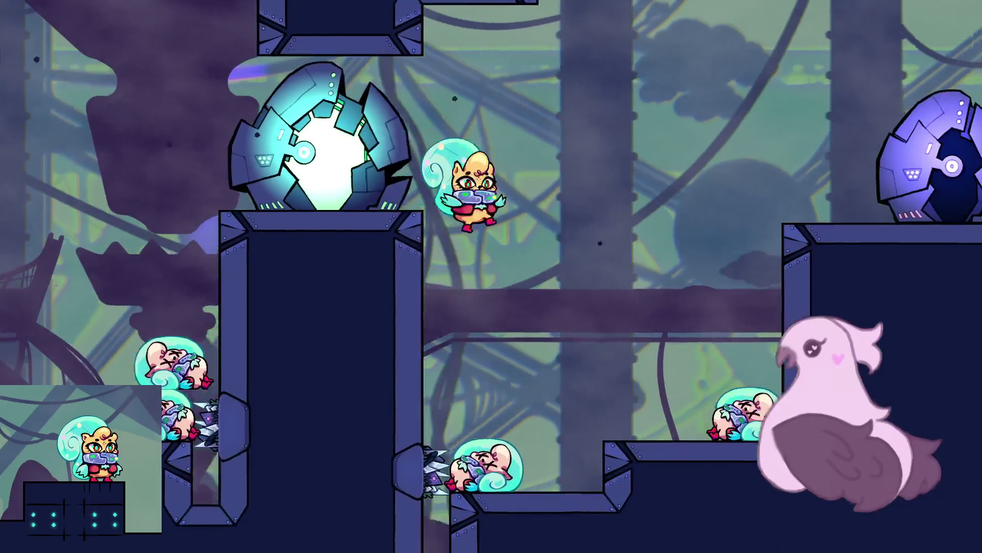
{"action": "key", "text": "Right"}
{"action": "key", "text": "space"}
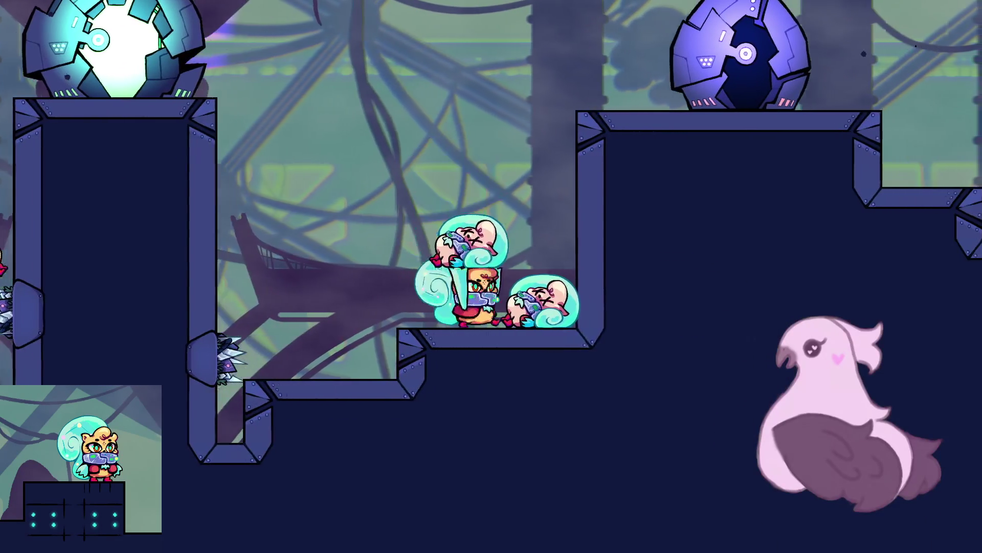
{"action": "key", "text": "space"}
{"action": "key", "text": "Right"}
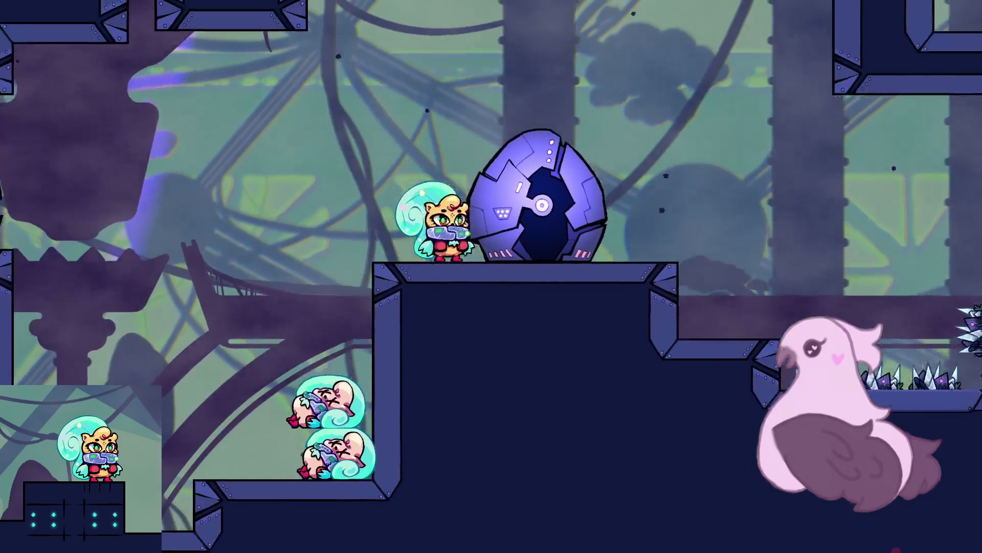
{"action": "key", "text": "Right"}
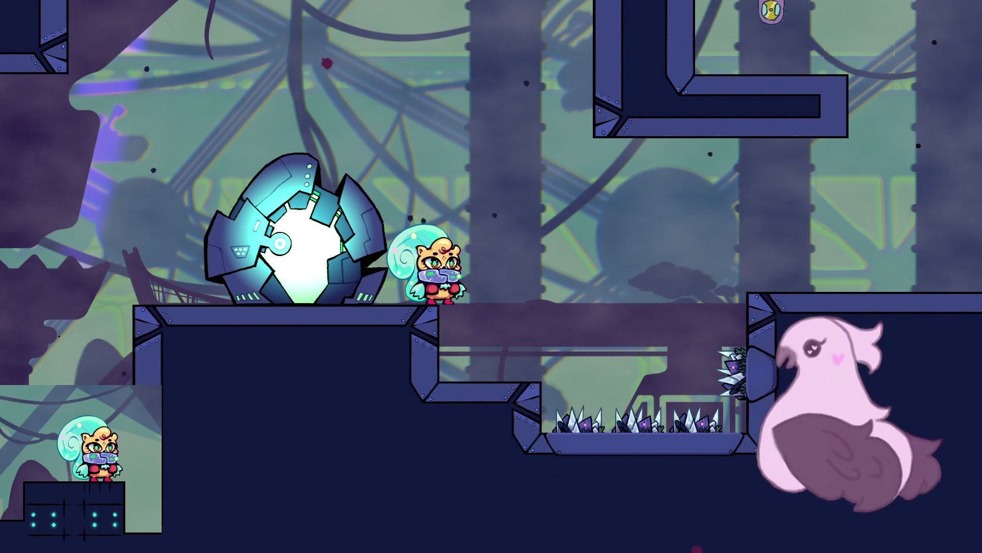
- Try to jump across the spike pit from the lower step
{"action": "key", "text": "Right"}
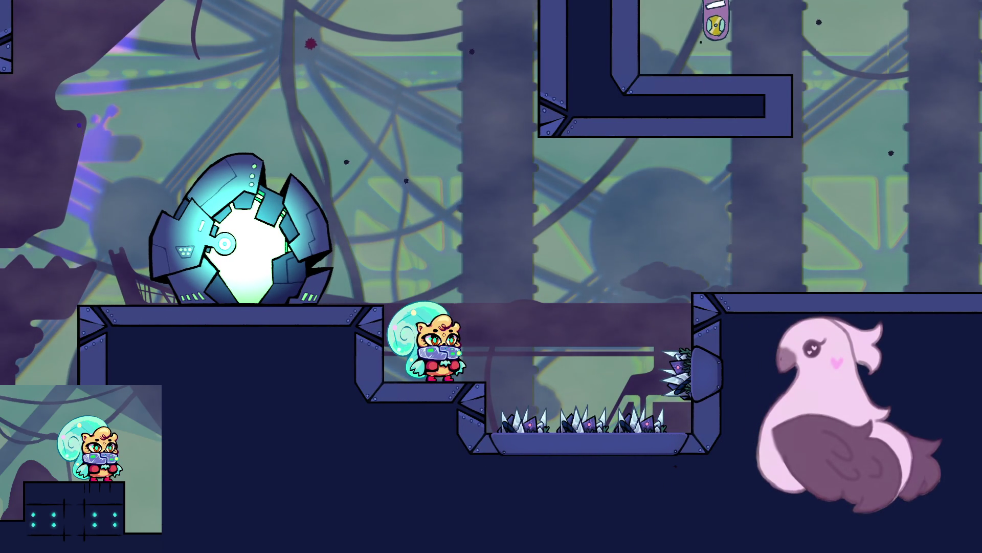
{"action": "key", "text": "Right"}
{"action": "key", "text": "space"}
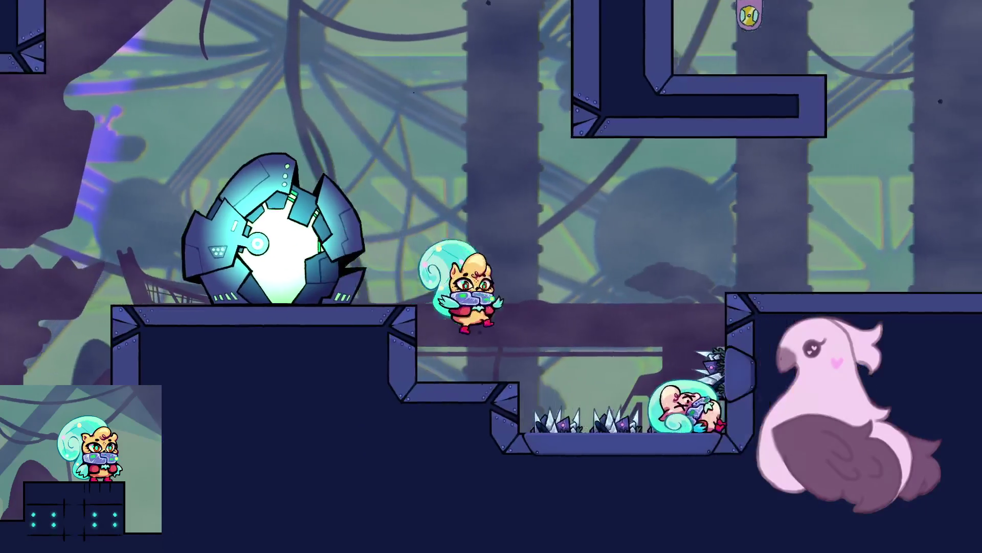
{"action": "key", "text": "Right"}
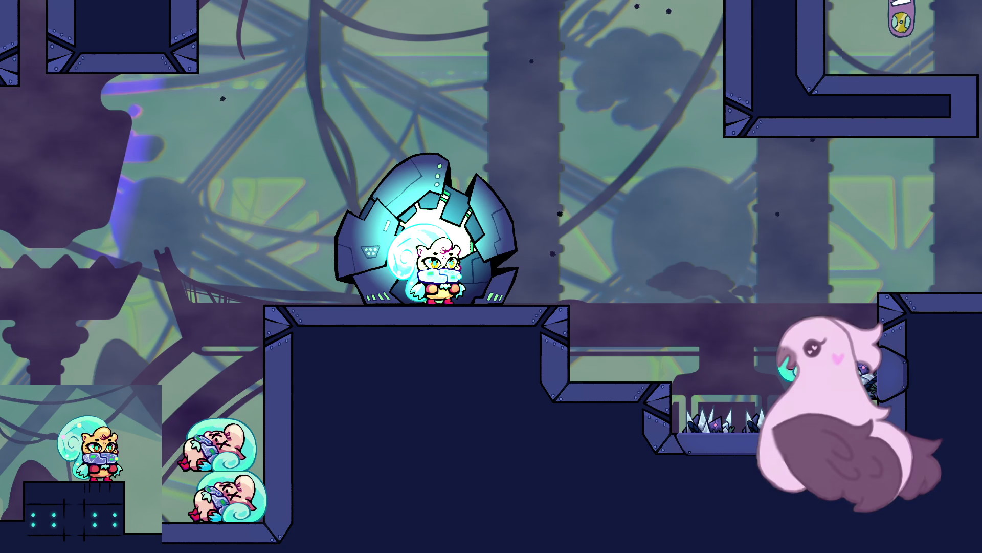
- Climb the stacked bubble bodies onto the upper platform
{"action": "key", "text": "Right"}
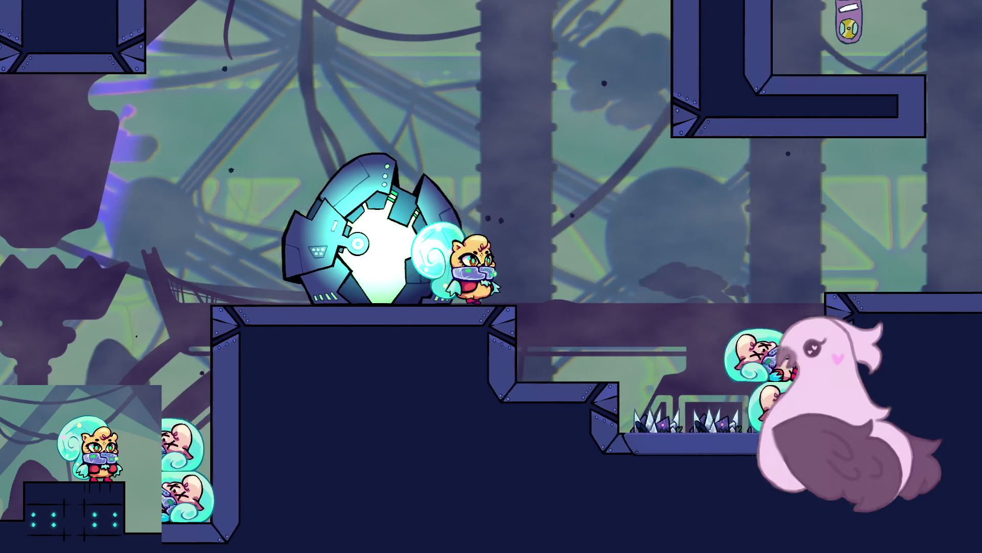
{"action": "key", "text": "space"}
{"action": "key", "text": "space"}
{"action": "key", "text": "Right"}
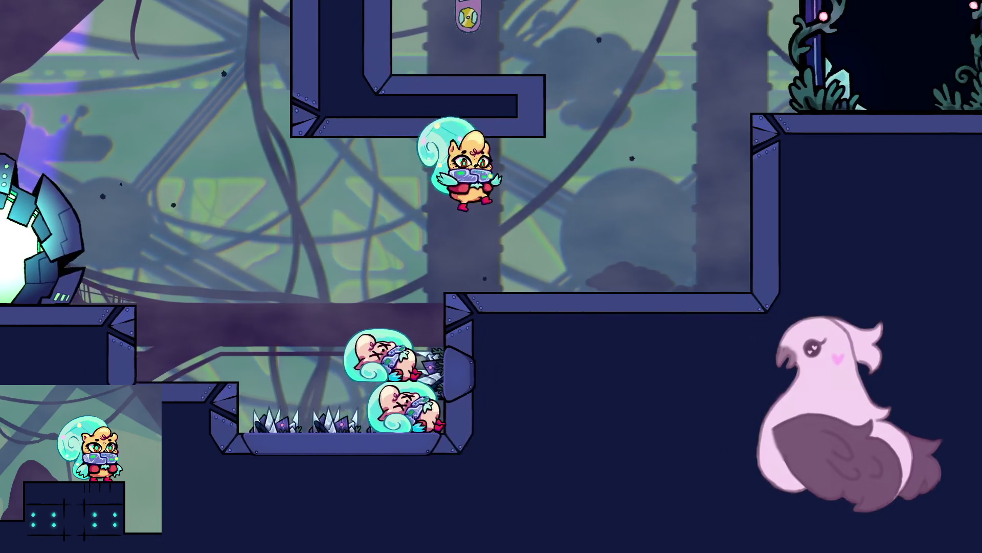
{"action": "key", "text": "Left"}
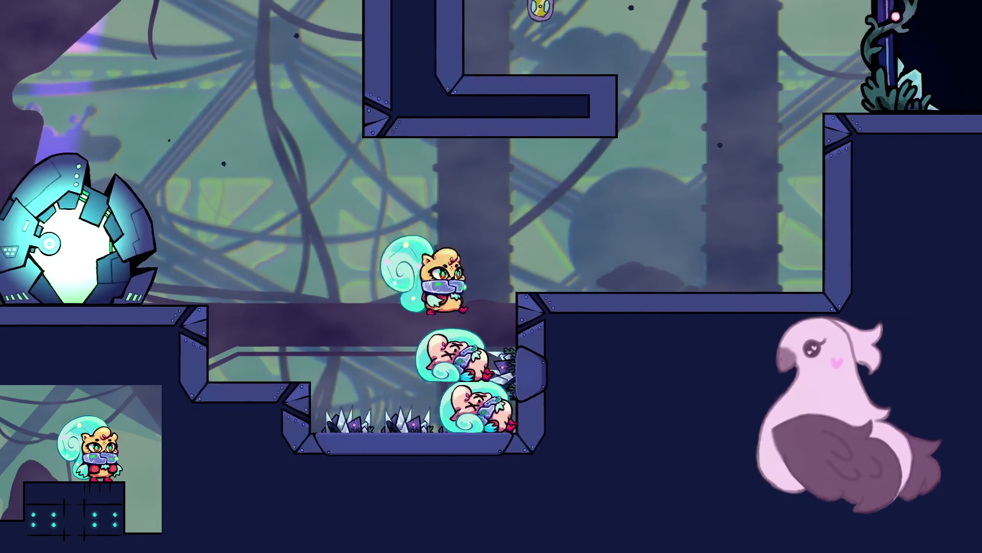
{"action": "key", "text": "space"}
{"action": "key", "text": "Right"}
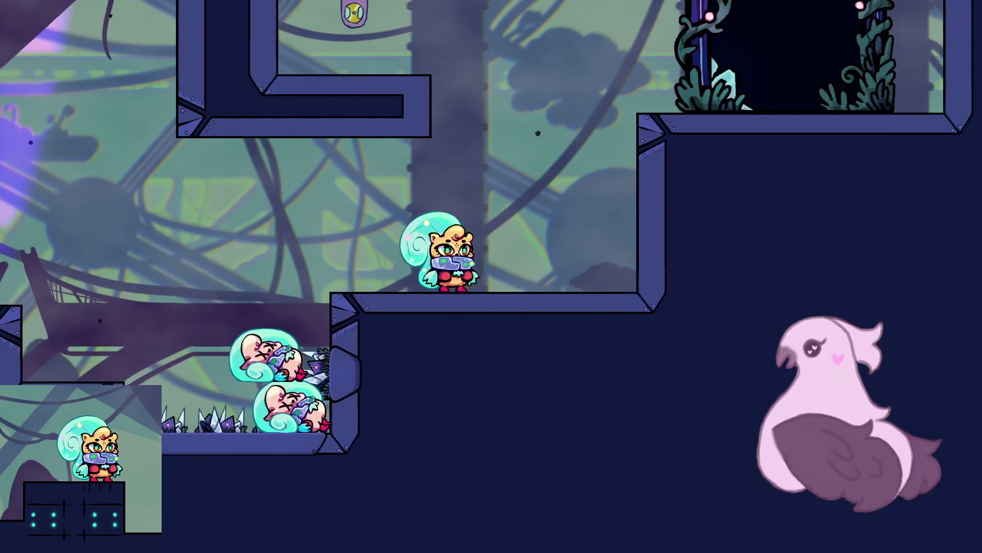
{"action": "key", "text": "Left"}
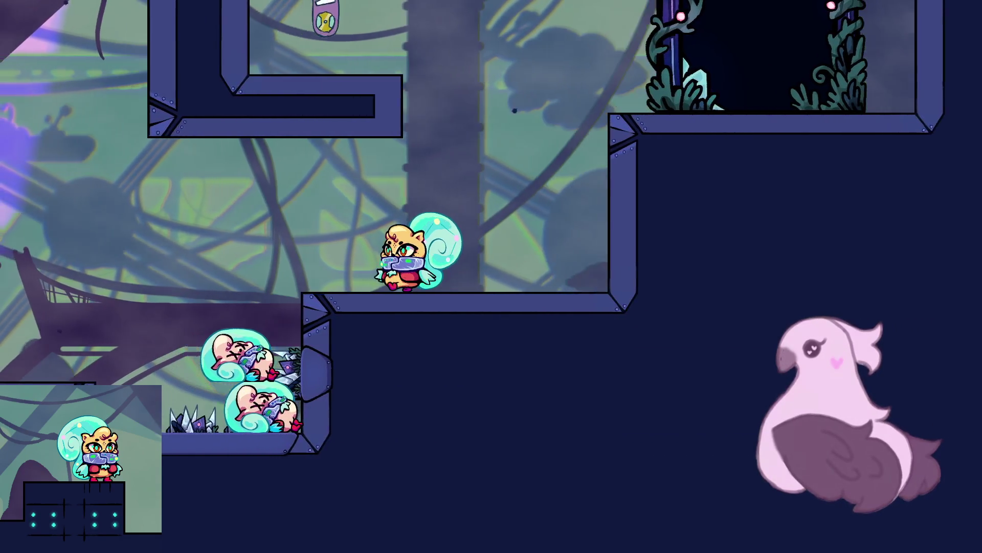
{"action": "key", "text": "Left"}
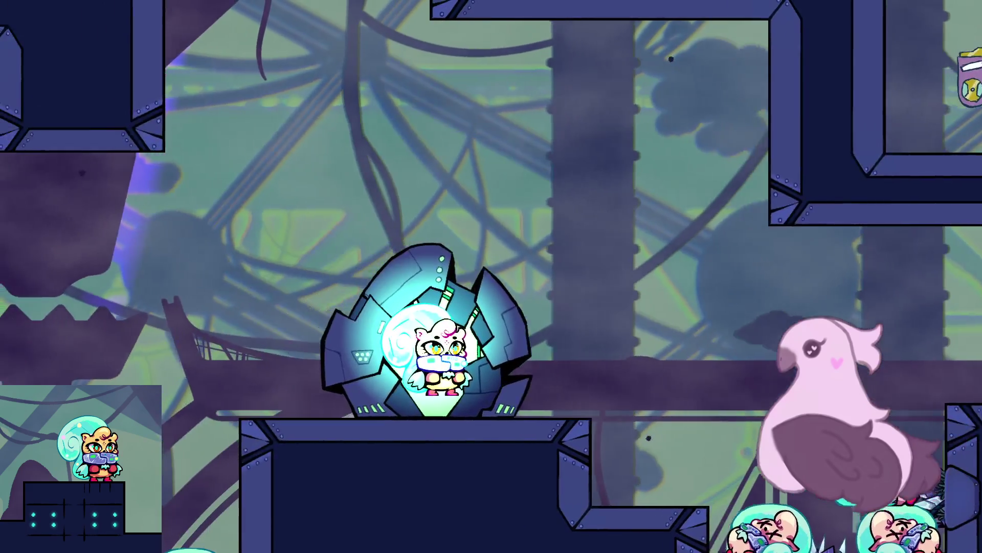
- Carry a bubble body up to the higher ledge and enter the dark doorway
{"action": "key", "text": "Right"}
{"action": "key", "text": "Right"}
{"action": "key", "text": "space"}
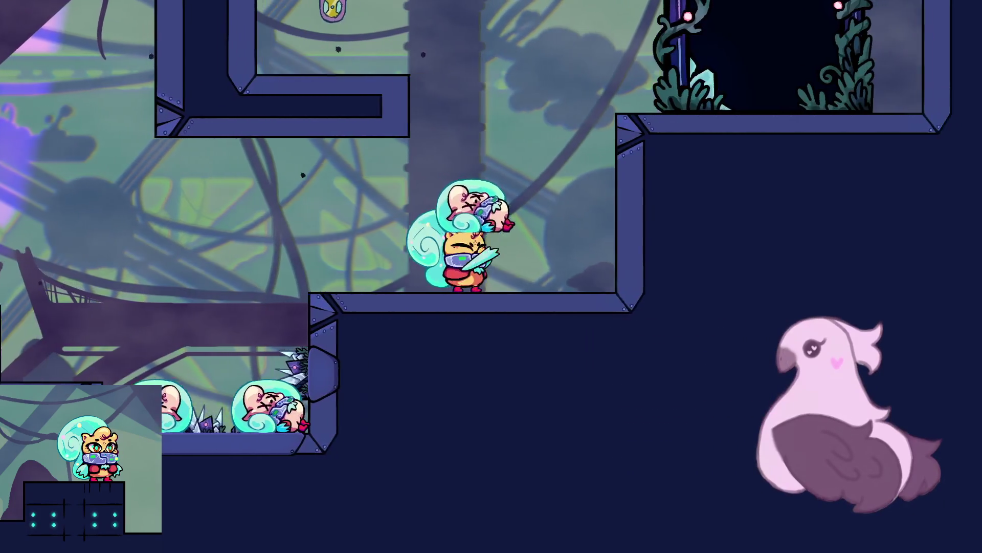
{"action": "key", "text": "space"}
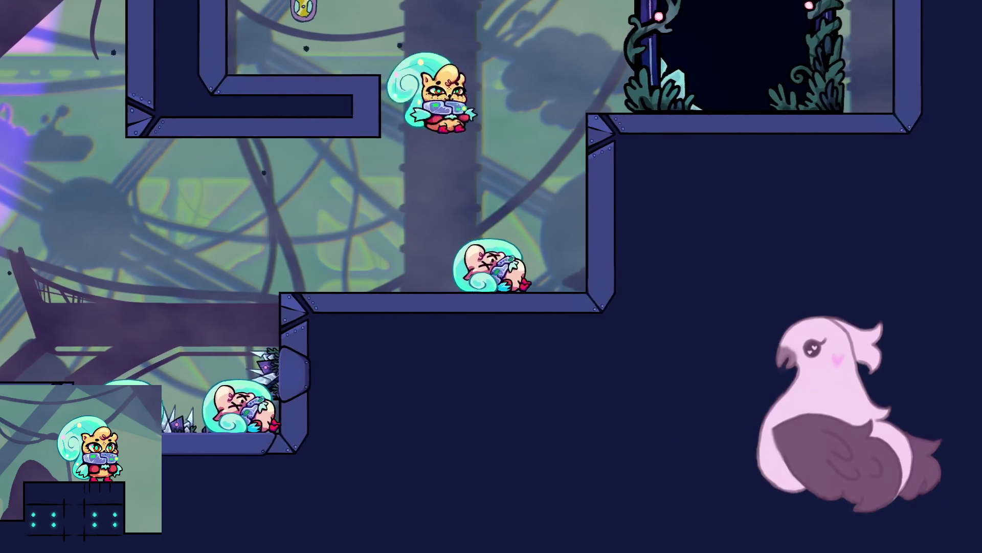
{"action": "key", "text": "Right"}
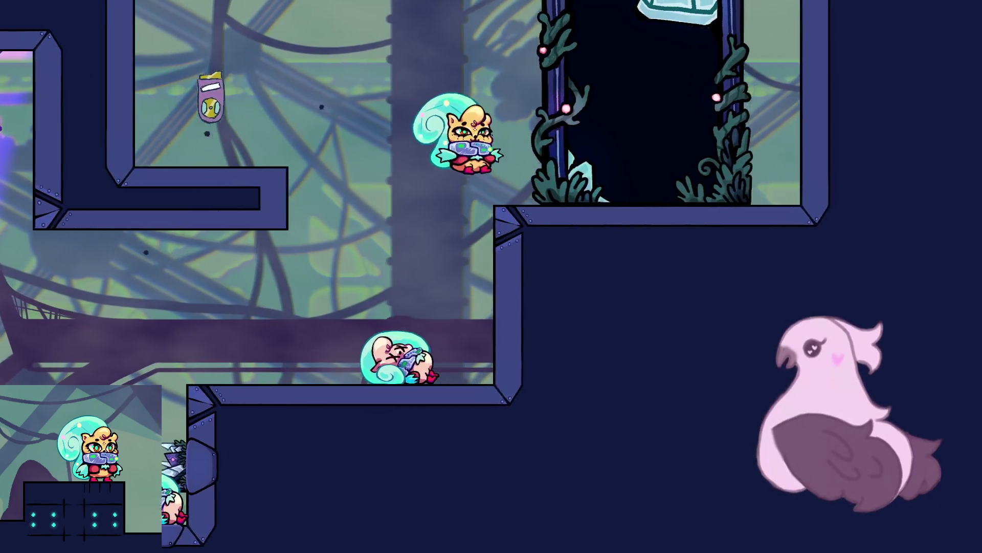
{"action": "key", "text": "Right"}
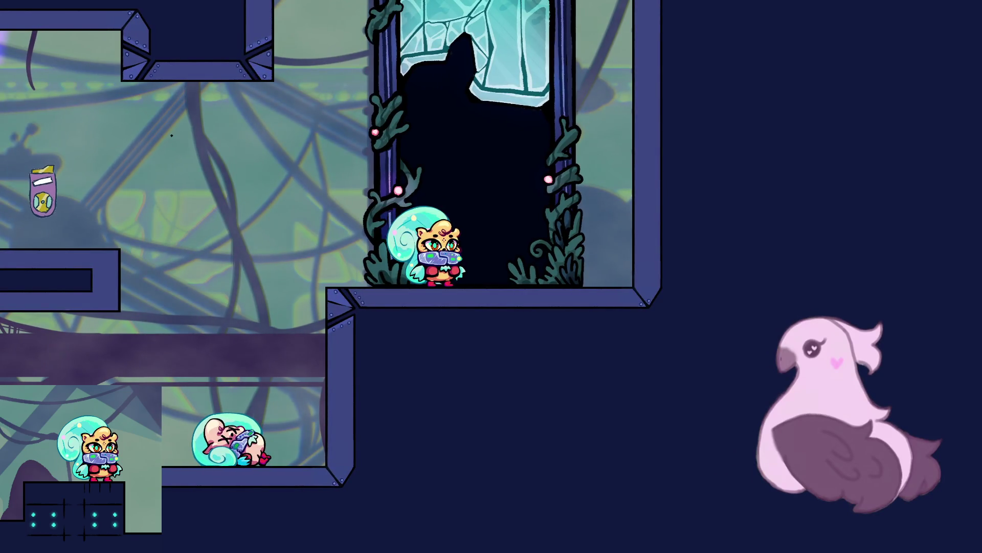
{"action": "key", "text": "Up"}
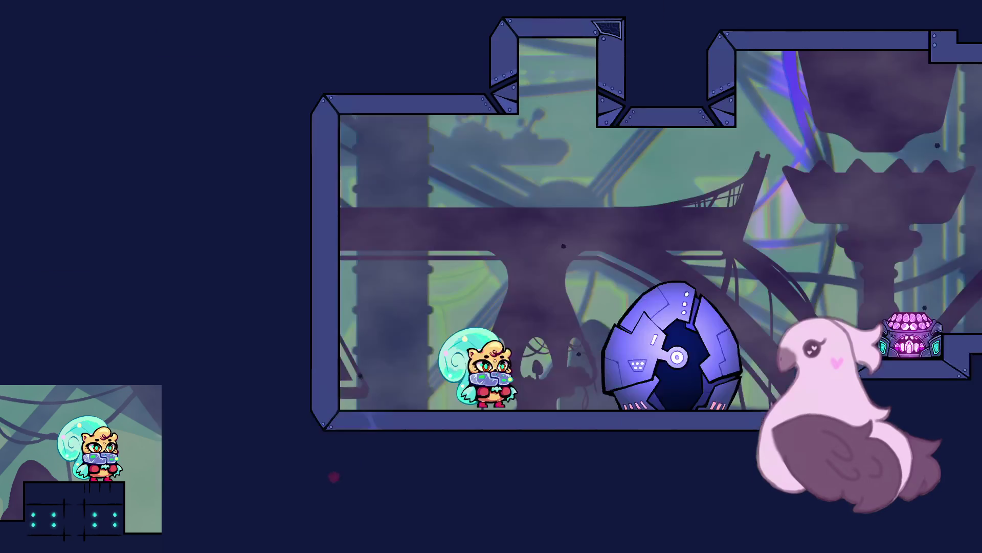
- Light the first two eggs and cross the pit to the right platform's checkpoint
{"action": "key", "text": "Right"}
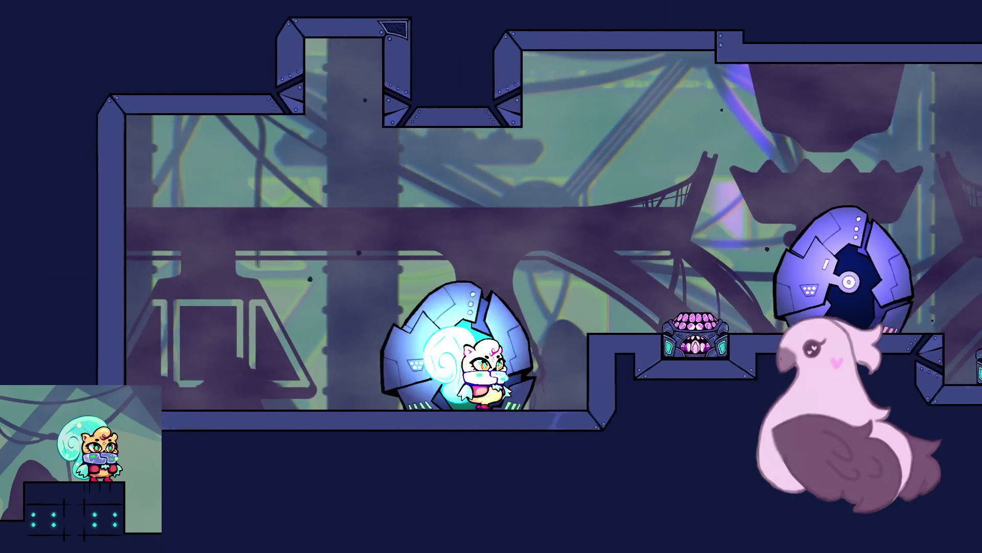
{"action": "key", "text": "space"}
{"action": "key", "text": "Right"}
{"action": "key", "text": "space"}
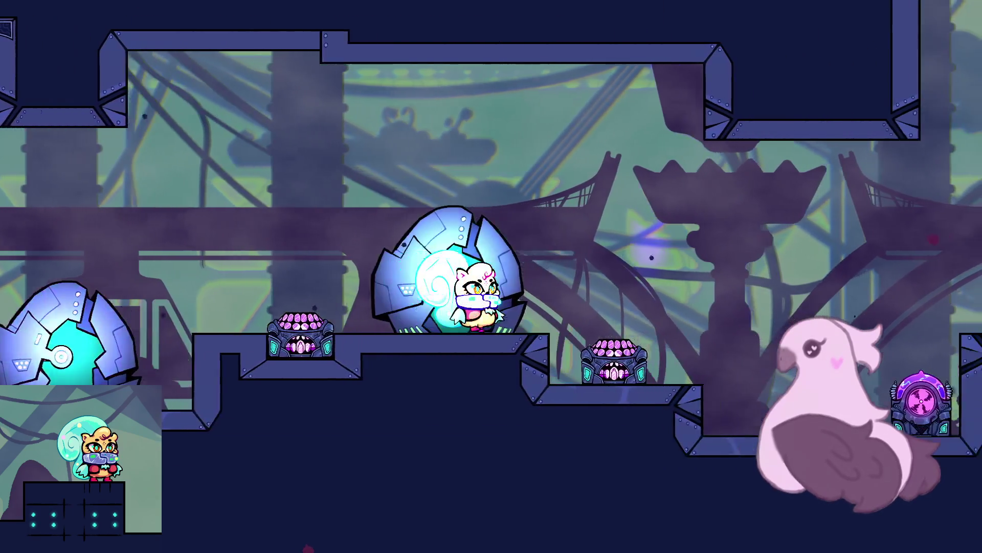
{"action": "key", "text": "Right"}
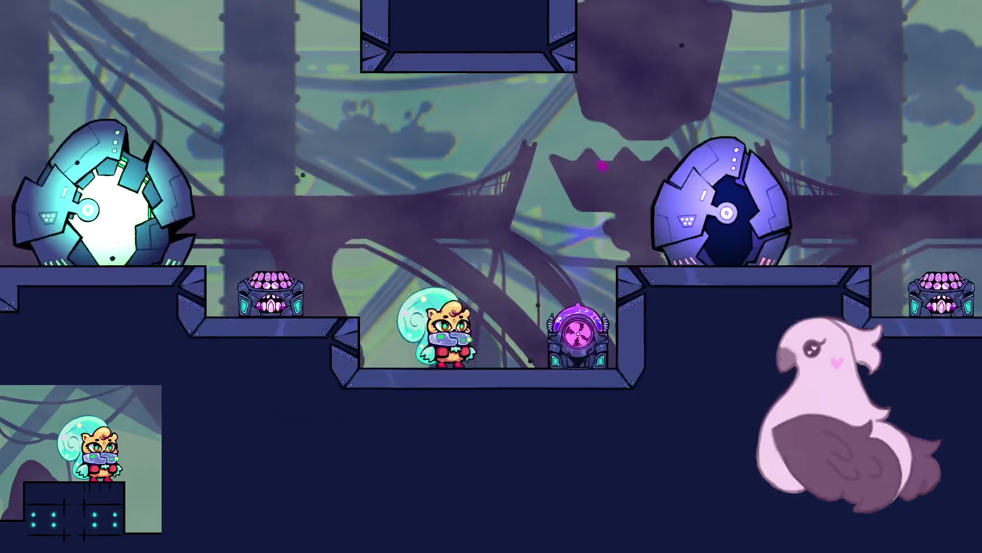
{"action": "key", "text": "space"}
{"action": "key", "text": "Right"}
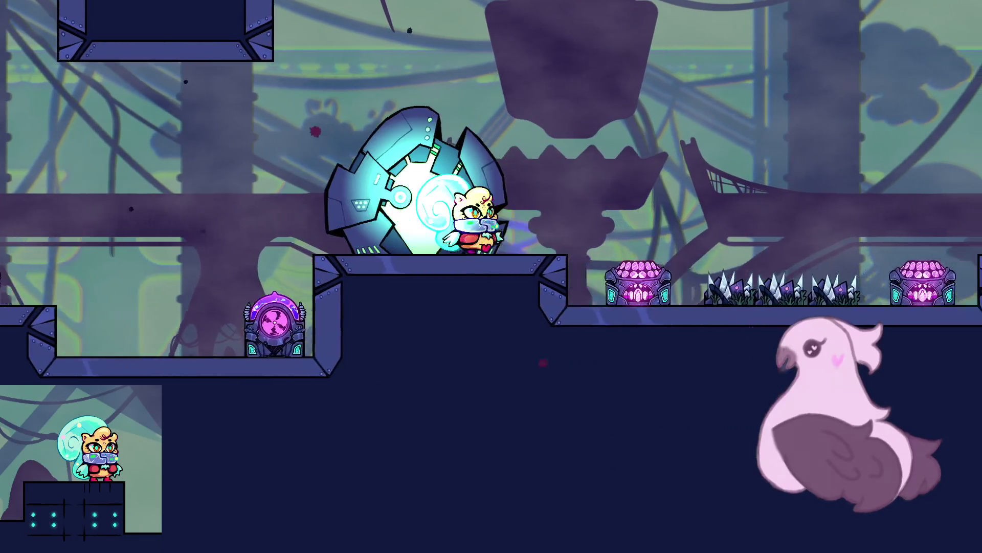
- Attempt the jump over the spike floor, respawning at the glowing egg
{"action": "key", "text": "Right"}
{"action": "key", "text": "space"}
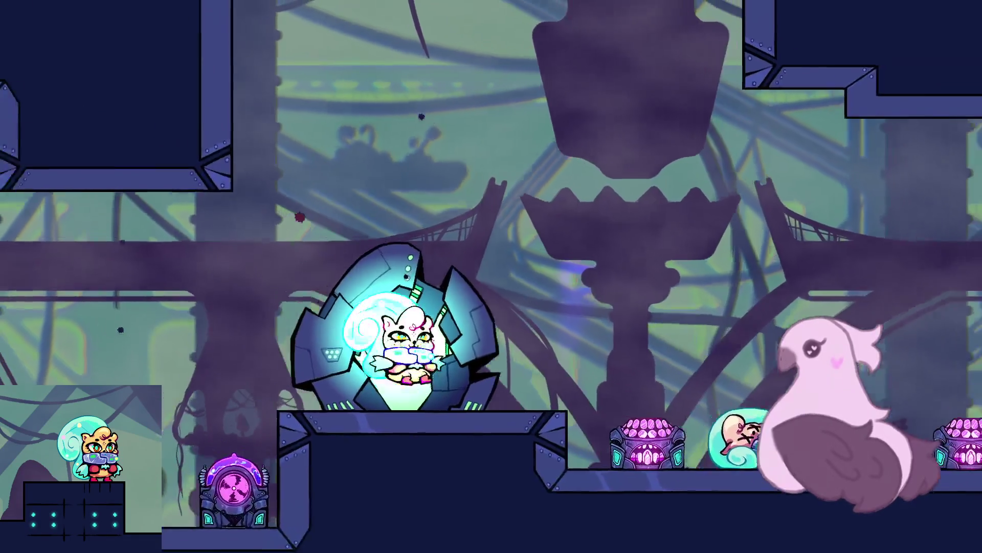
{"action": "key", "text": "Right"}
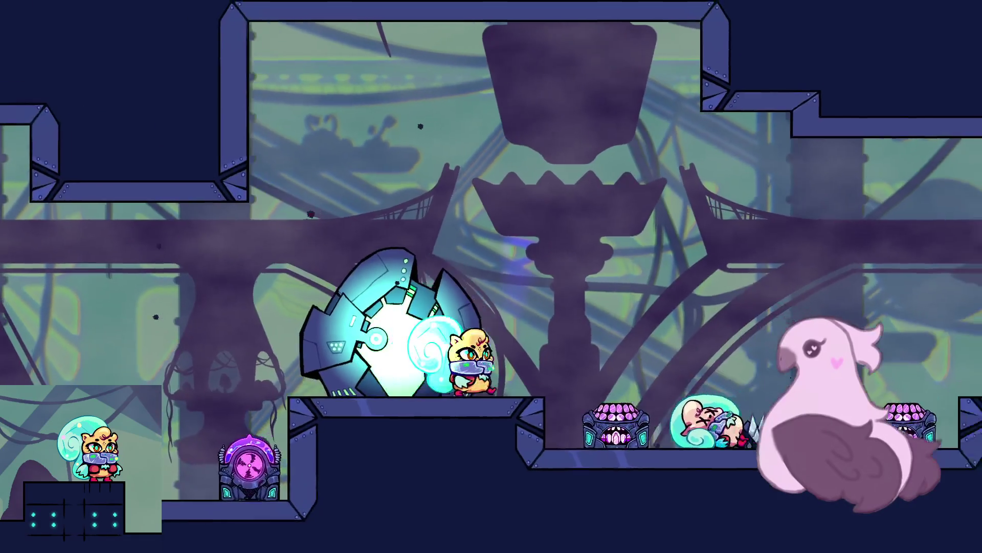
{"action": "key", "text": "space"}
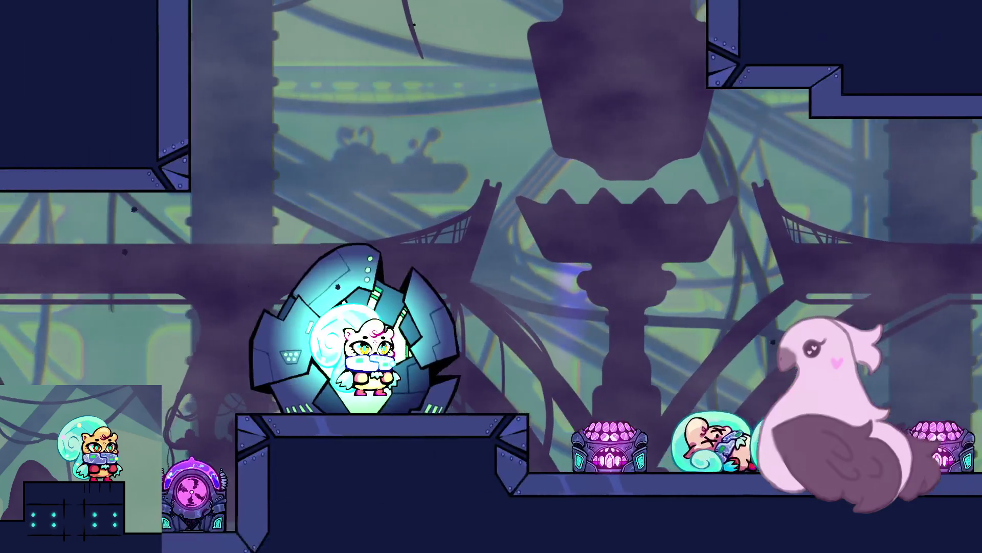
{"action": "key", "text": "Right"}
{"action": "key", "text": "space"}
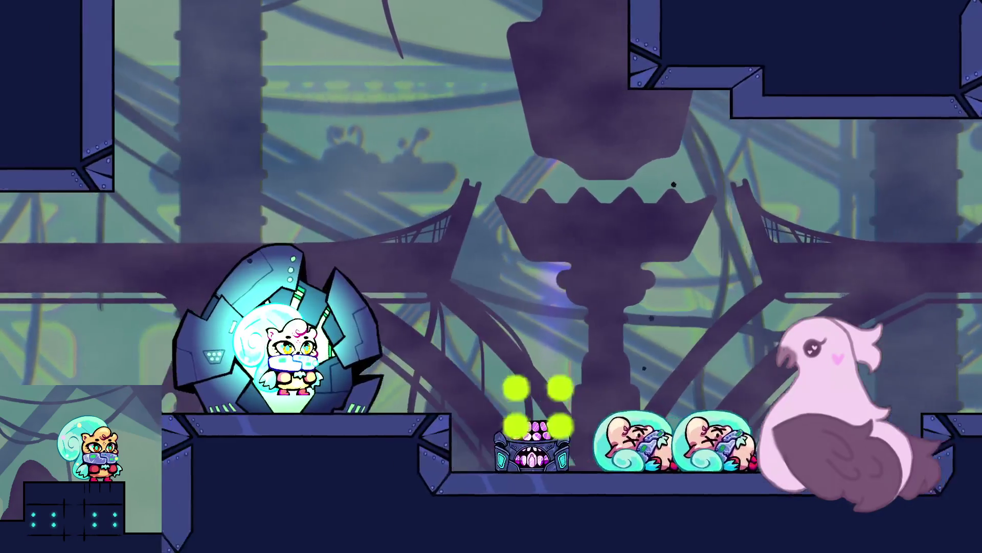
- Drop to the lower floor and climb onto the ledge beside the large egg
{"action": "key", "text": "Right"}
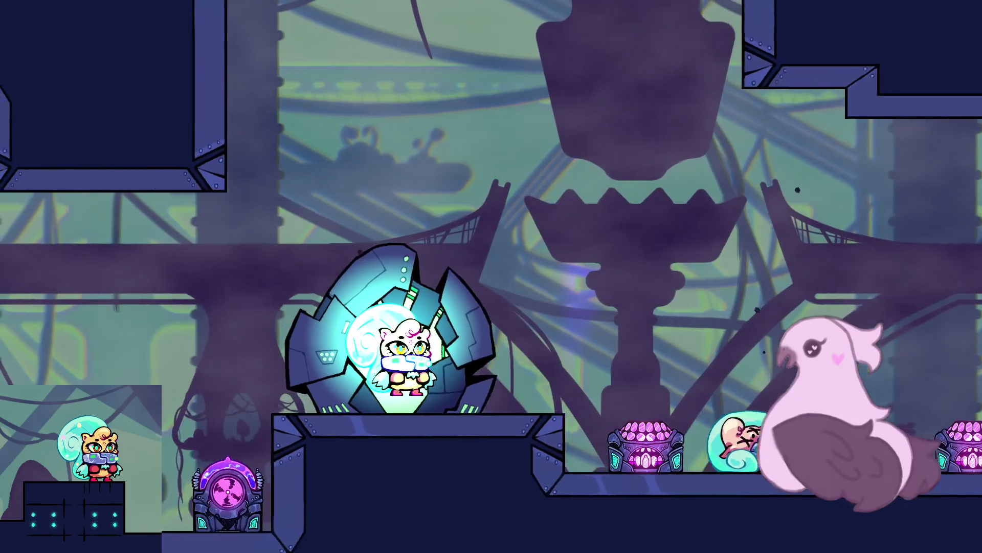
{"action": "key", "text": "Right"}
{"action": "key", "text": "space"}
{"action": "key", "text": "space"}
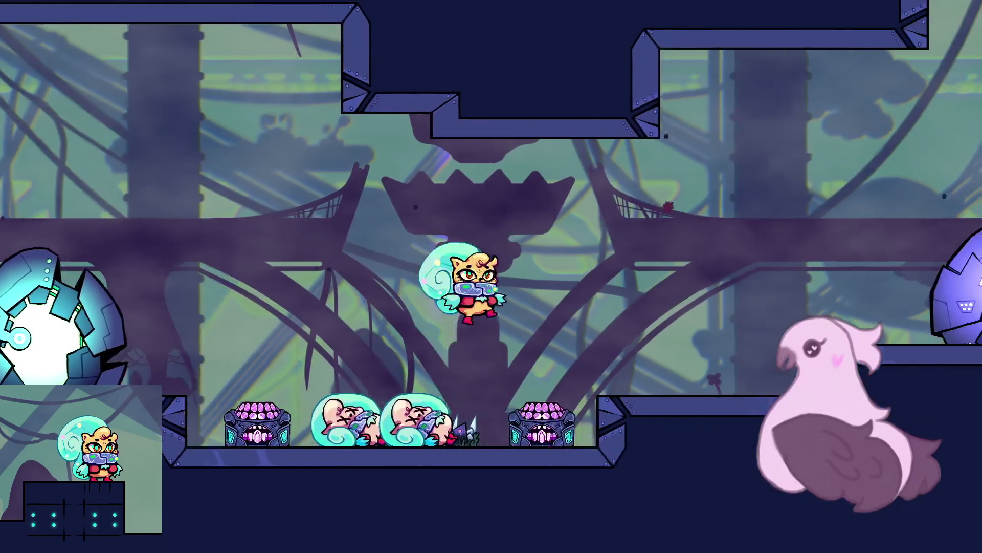
{"action": "key", "text": "Right"}
{"action": "key", "text": "space"}
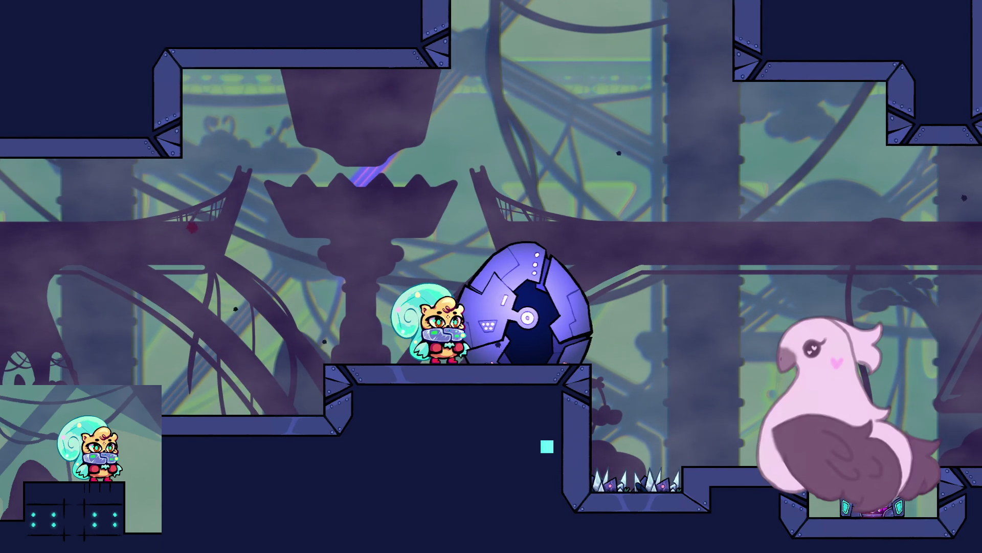
- Activate the egg checkpoint, drop to the lower floor, and jump back toward it
{"action": "key", "text": "Right"}
{"action": "key", "text": "space"}
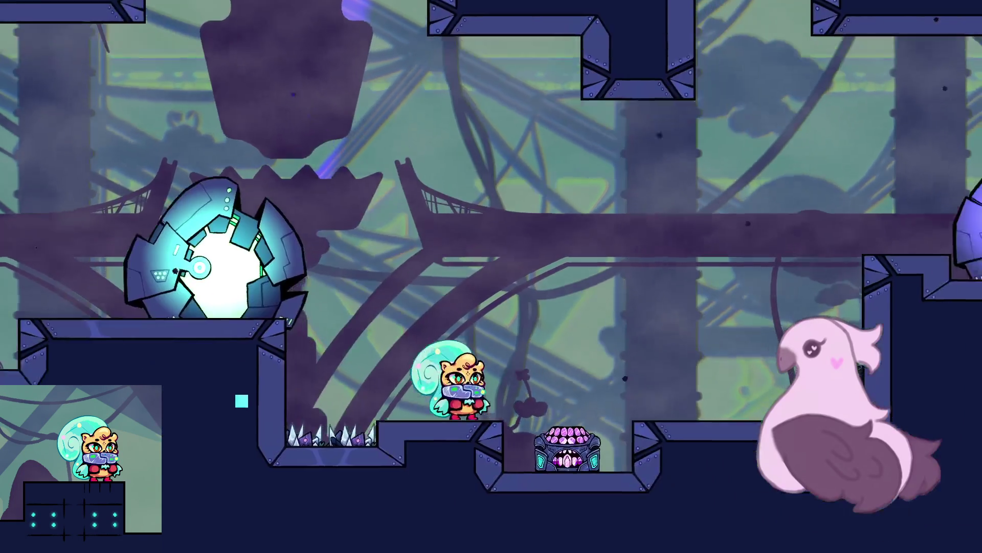
{"action": "key", "text": "Left"}
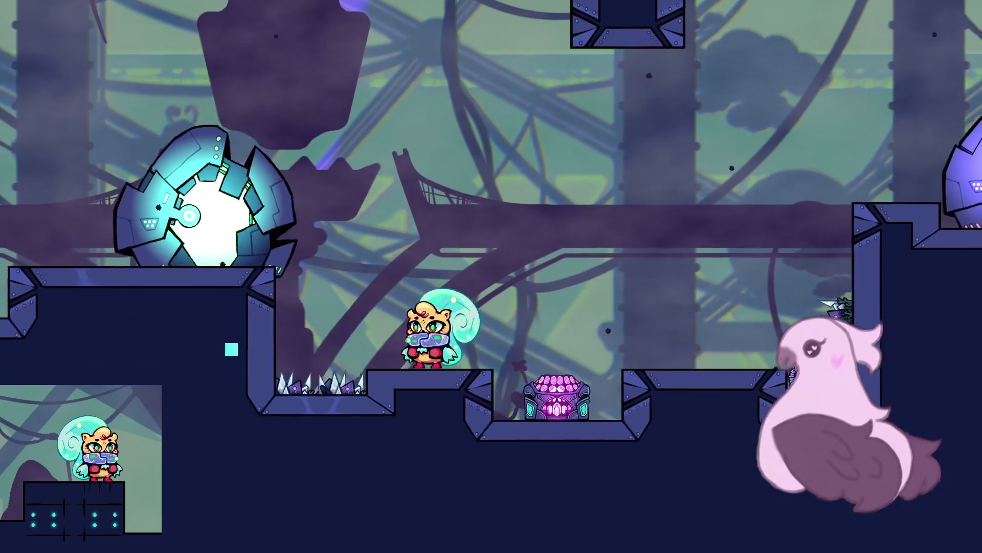
{"action": "key", "text": "Left"}
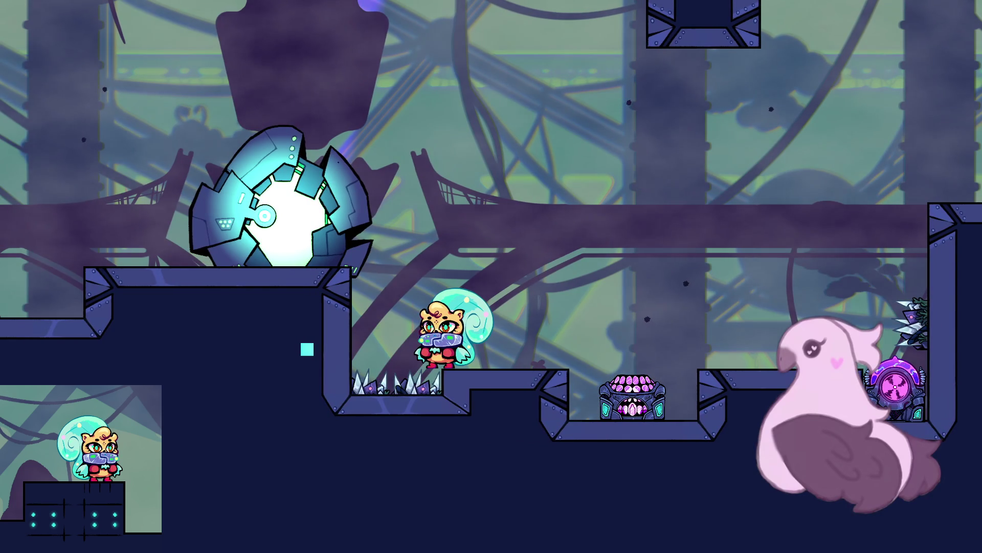
{"action": "key", "text": "Left"}
{"action": "key", "text": "space"}
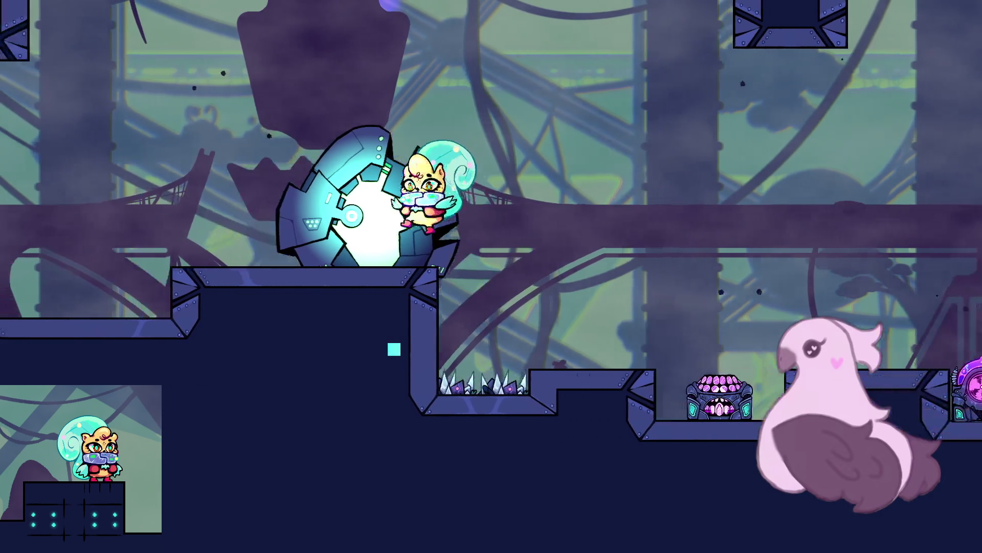
- Hop between the lower ledge and the egg's ledge, then stop the game with F8
{"action": "key", "text": "Left"}
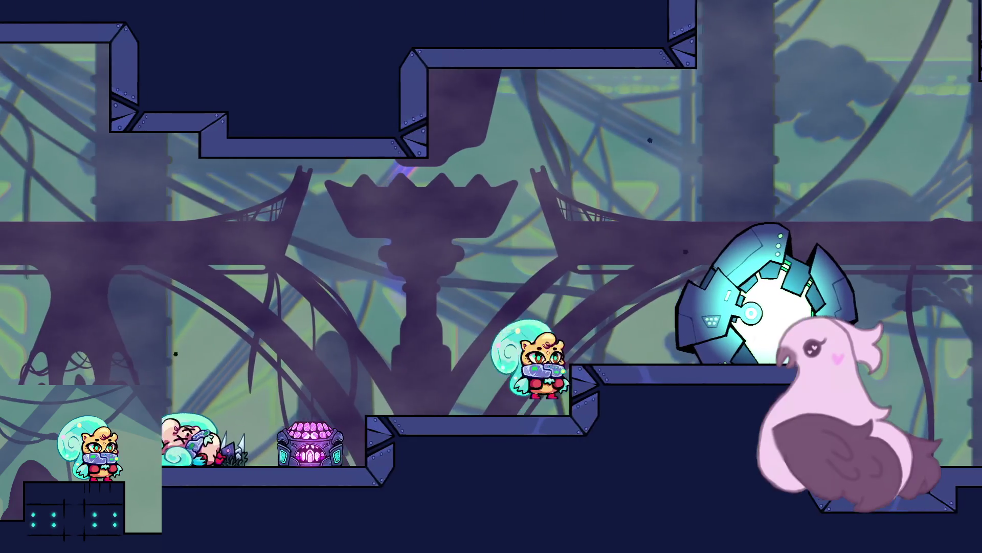
{"action": "key", "text": "Right"}
{"action": "key", "text": "space"}
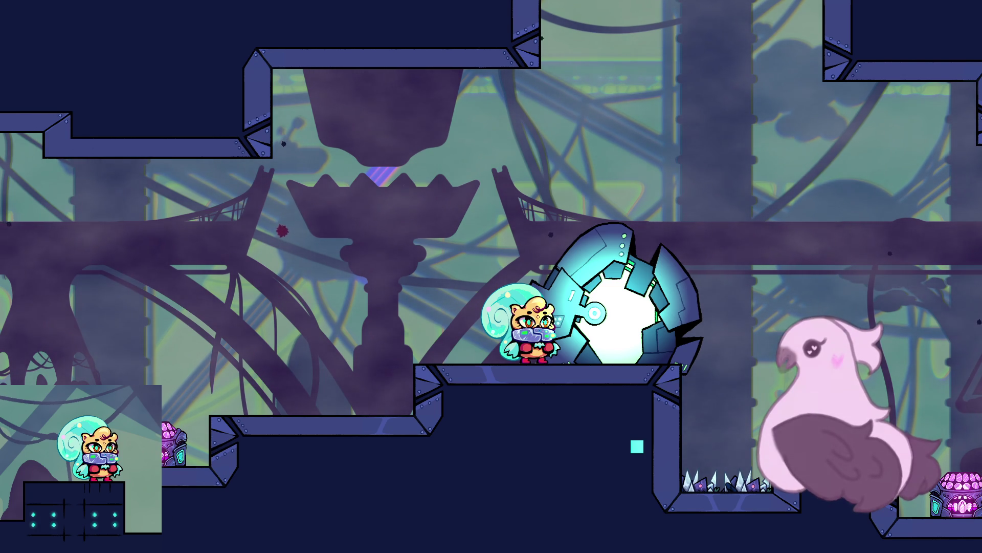
{"action": "key", "text": "F8"}
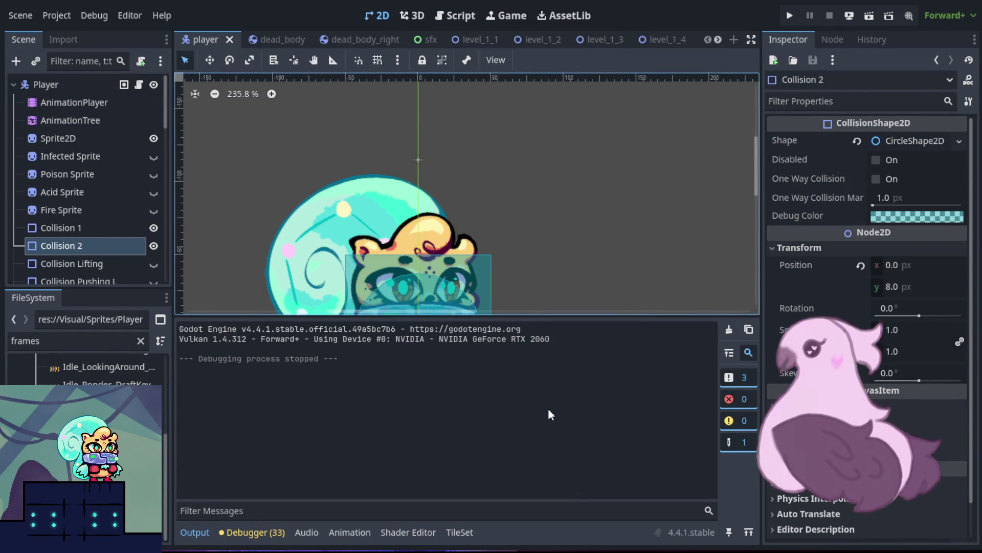
{"action": "scroll", "coordinate": [558, 194], "scroll_direction": "down", "scroll_amount": 4}
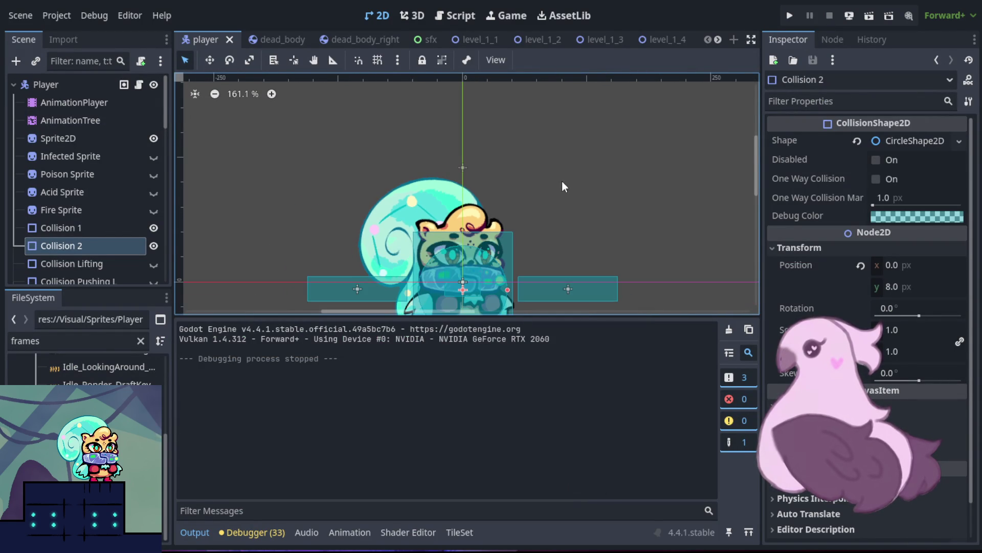
{"action": "left_click_drag", "start_coordinate": [568, 229], "coordinate": [538, 178]}
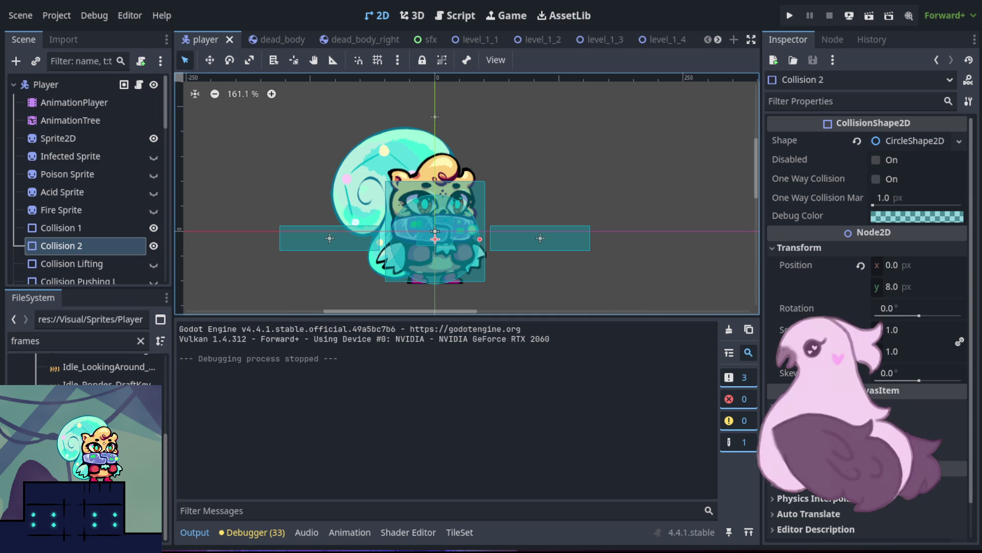
{"action": "key", "text": "Escape"}
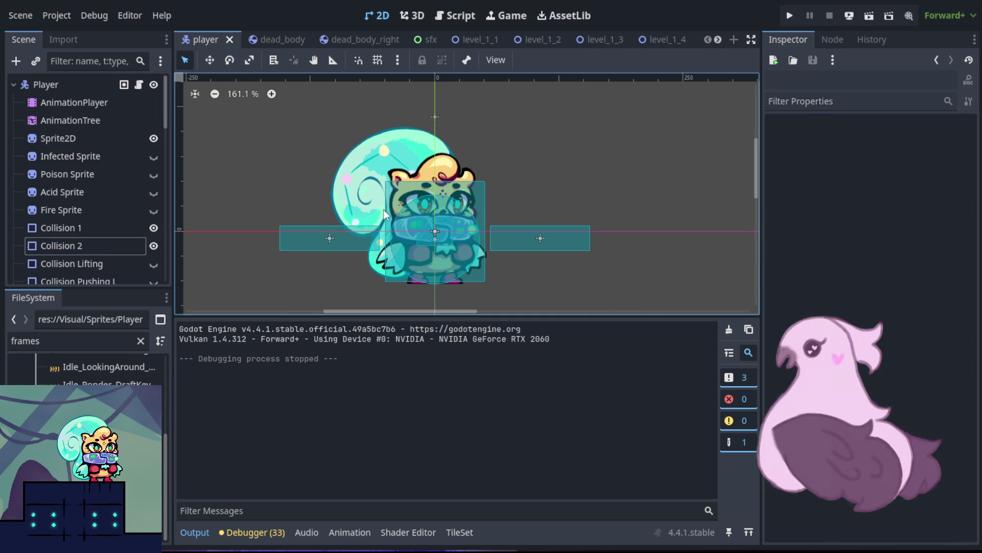
{"action": "scroll", "coordinate": [382, 210], "scroll_direction": "up", "scroll_amount": 5}
{"action": "scroll", "coordinate": [411, 167], "scroll_direction": "down", "scroll_amount": 4}
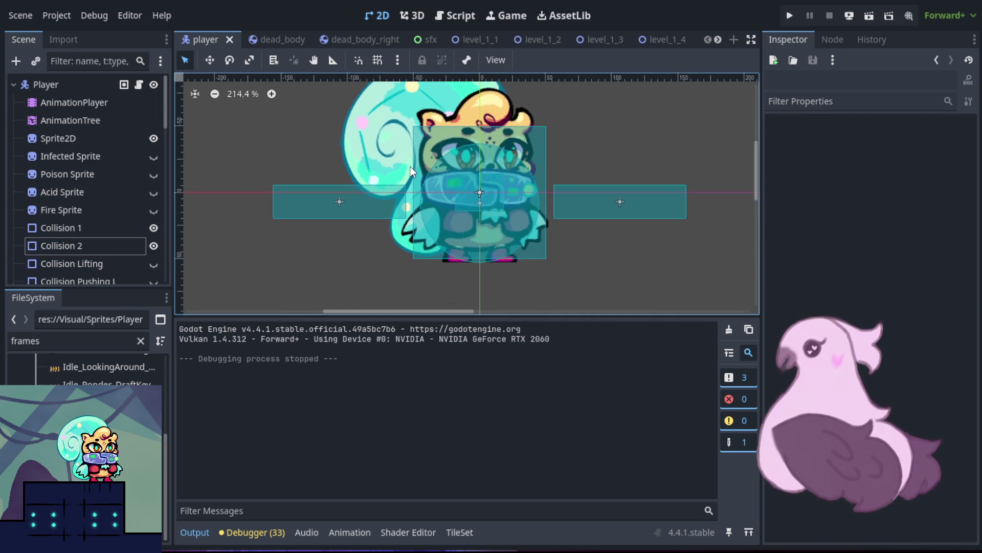
{"action": "scroll", "coordinate": [409, 171], "scroll_direction": "up", "scroll_amount": 2}
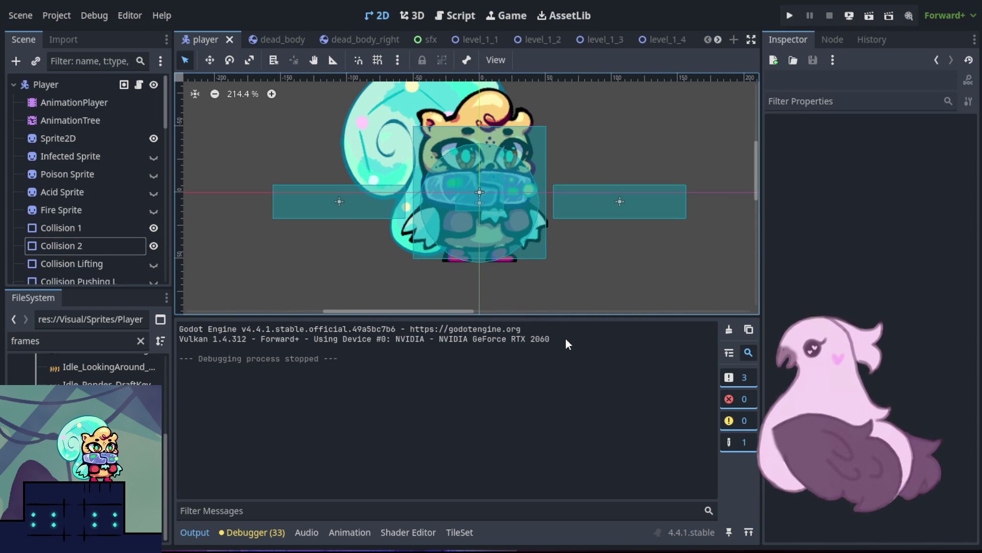